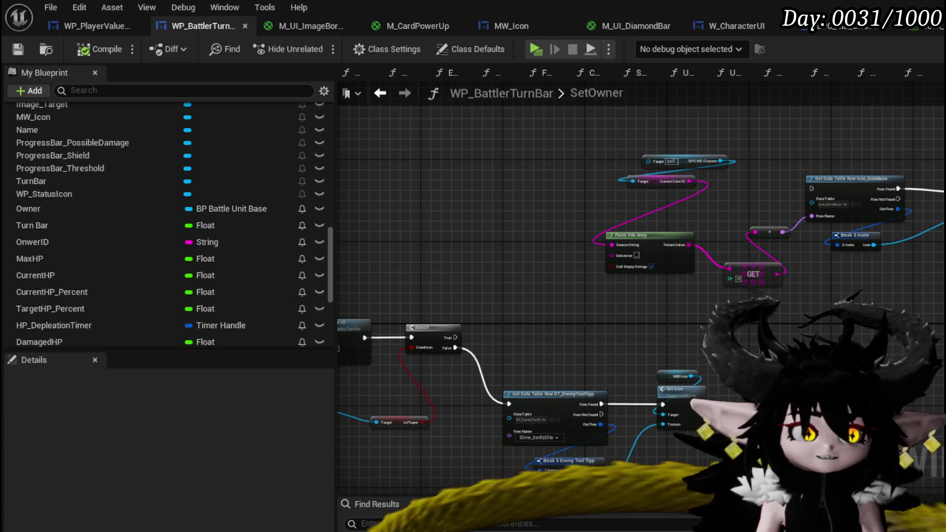
# Pan the SetOwner graph slightly to the right to clear space for a new node.
pyautogui.moveTo(540, 339); pyautogui.dragTo(630, 323)
# Place a ThirdPersonCharacter cast node, then delete it as the wrong one.
pyautogui.rightClick(597, 220)
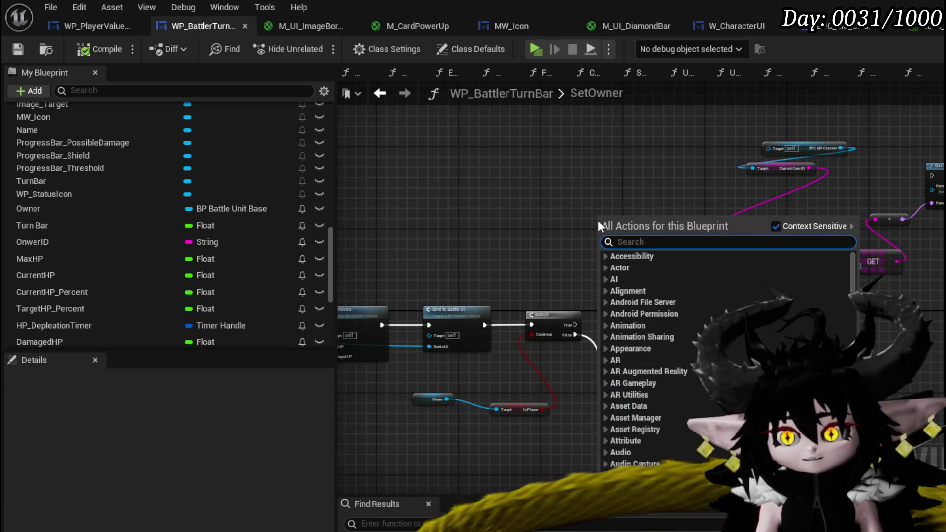
pyautogui.write('cast to third')
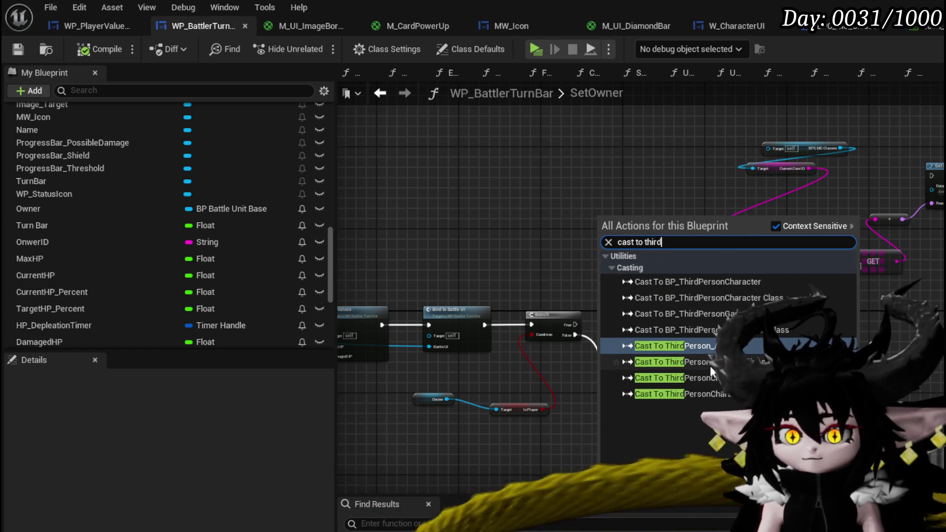
pyautogui.click(690, 378)
pyautogui.moveTo(665, 289)
pyautogui.mouseDown()
pyautogui.moveTo(618, 304)
pyautogui.moveTo(718, 210)
pyautogui.moveTo(668, 221)
pyautogui.mouseUp()
pyautogui.scroll(3, 622, 336)
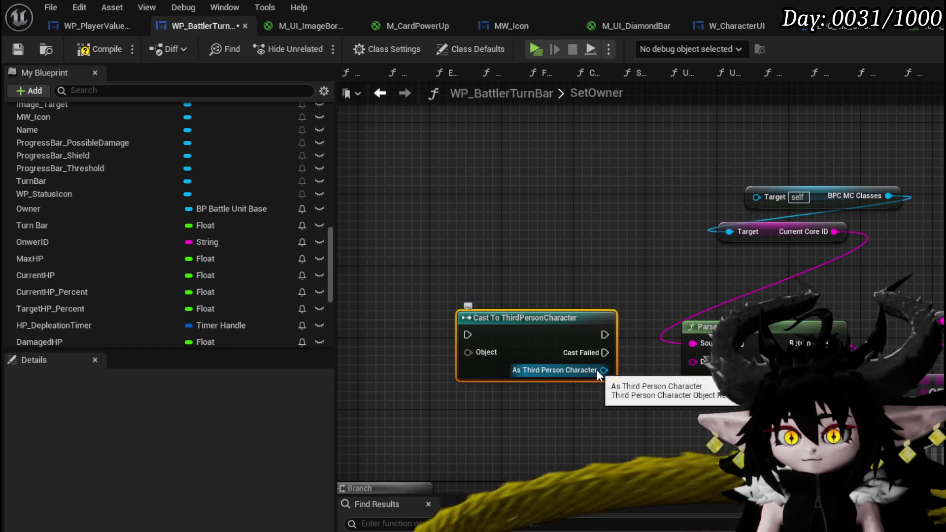
pyautogui.moveTo(603, 370)
pyautogui.mouseDown()
pyautogui.moveTo(521, 413)
pyautogui.moveTo(602, 412)
pyautogui.mouseUp()
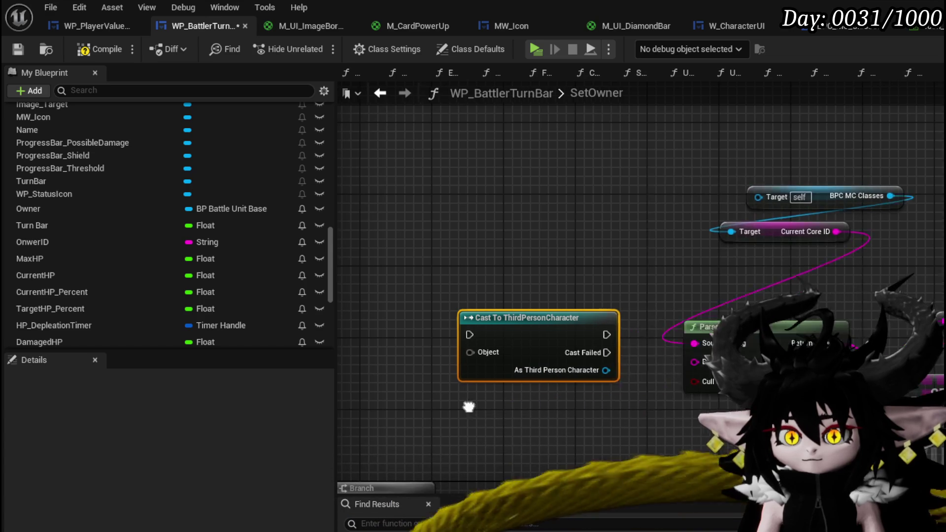
pyautogui.moveTo(468, 403)
pyautogui.mouseDown()
pyautogui.moveTo(532, 403)
pyautogui.moveTo(557, 340)
pyautogui.moveTo(557, 374)
pyautogui.mouseUp()
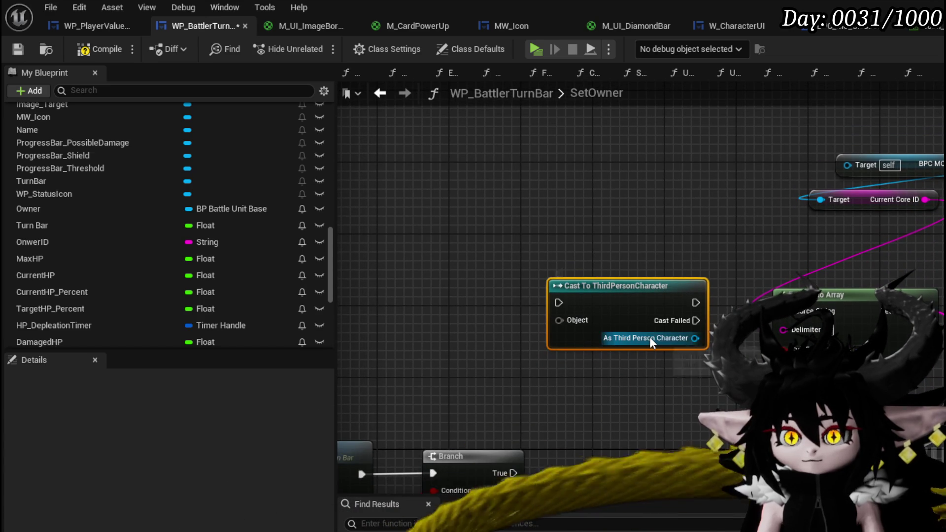
pyautogui.press('Delete')
# Add Cast To BP_ThirdPersonCharacter, wired from Branch True and Owner into Target and the icon lookup.
pyautogui.rightClick(560, 227)
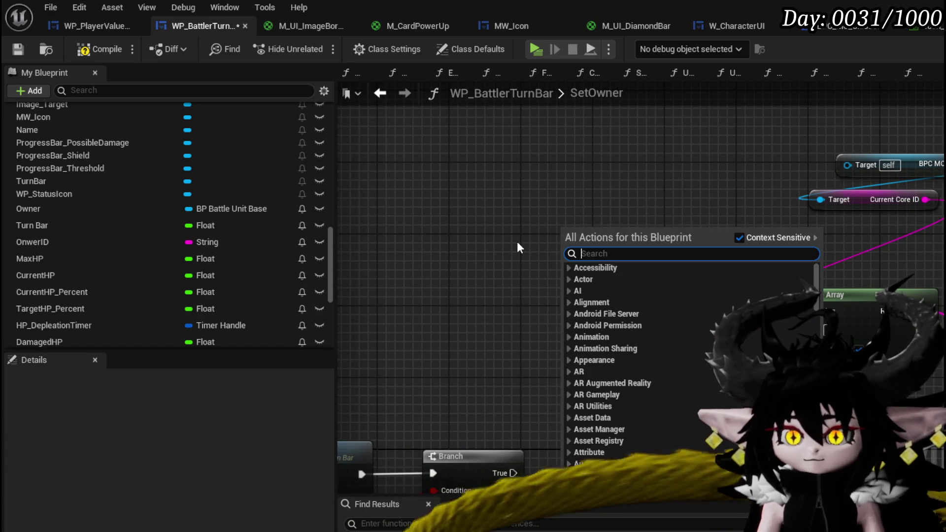
pyautogui.write('cast to thir')
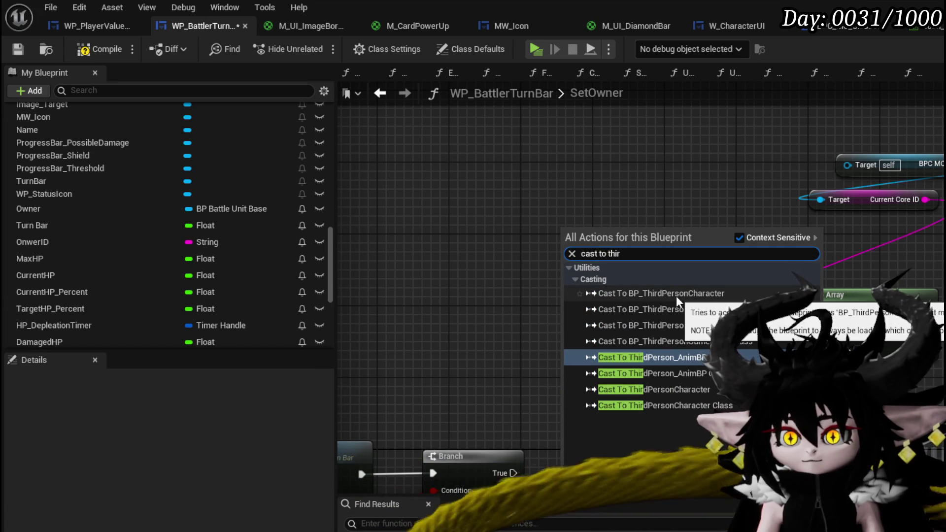
pyautogui.press('Escape')
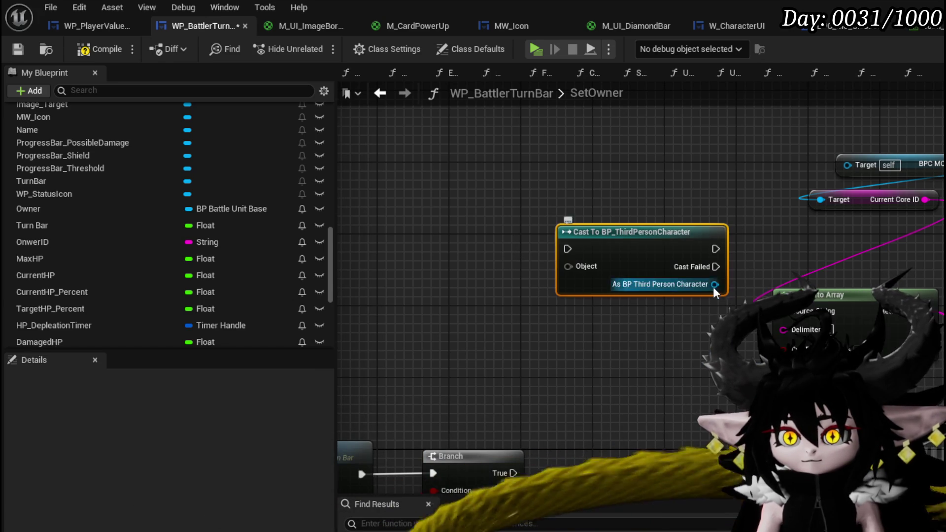
pyautogui.moveTo(714, 281); pyautogui.dragTo(847, 166)
pyautogui.moveTo(539, 414); pyautogui.dragTo(594, 190)
pyautogui.scroll(-2, 496, 391)
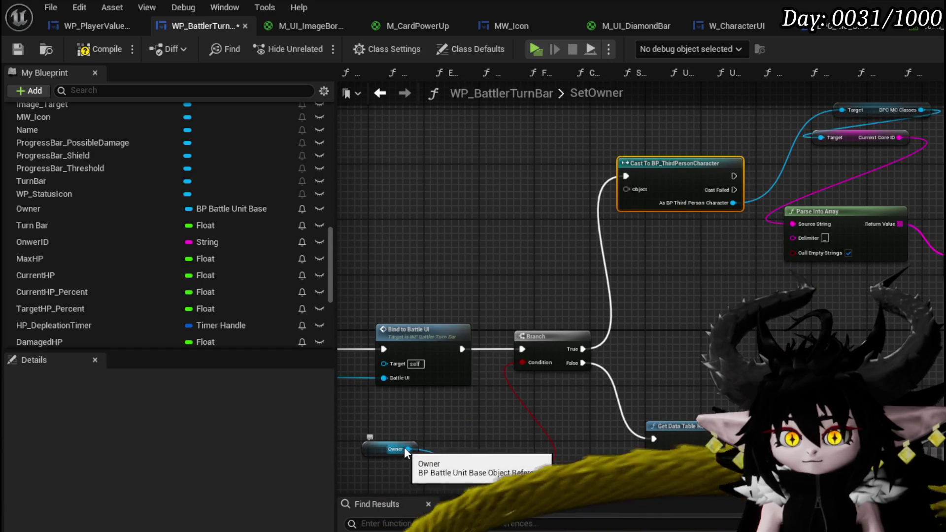
pyautogui.moveTo(408, 449); pyautogui.dragTo(626, 190)
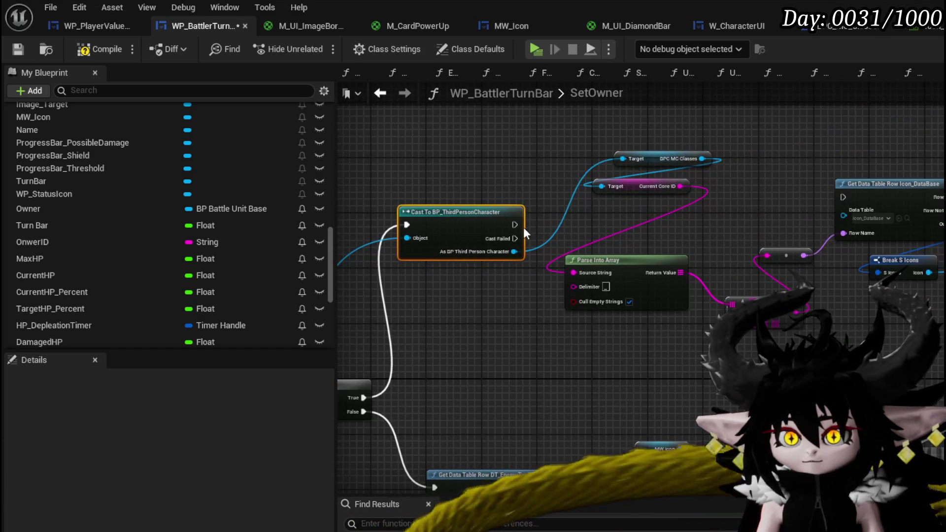
pyautogui.moveTo(515, 224)
pyautogui.mouseDown()
pyautogui.moveTo(823, 209)
pyautogui.moveTo(842, 197)
pyautogui.mouseUp()
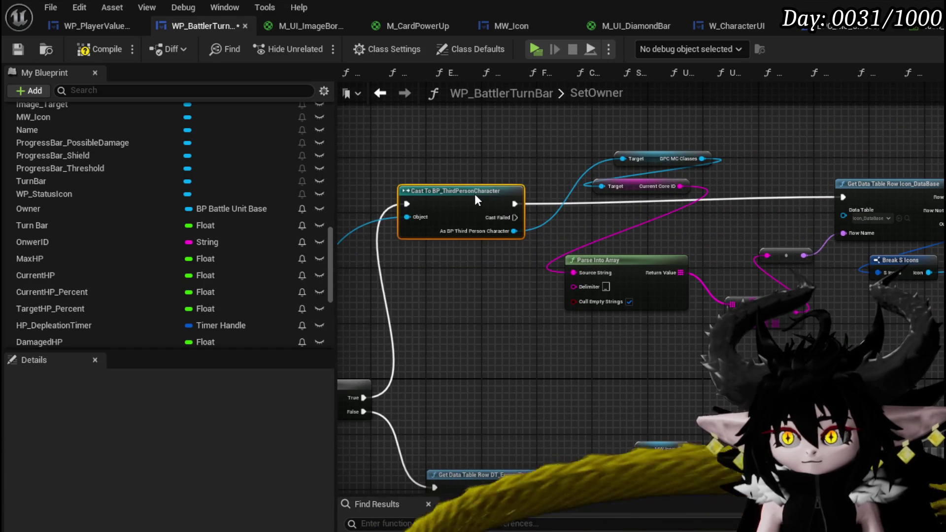
pyautogui.moveTo(474, 194); pyautogui.dragTo(688, 300)
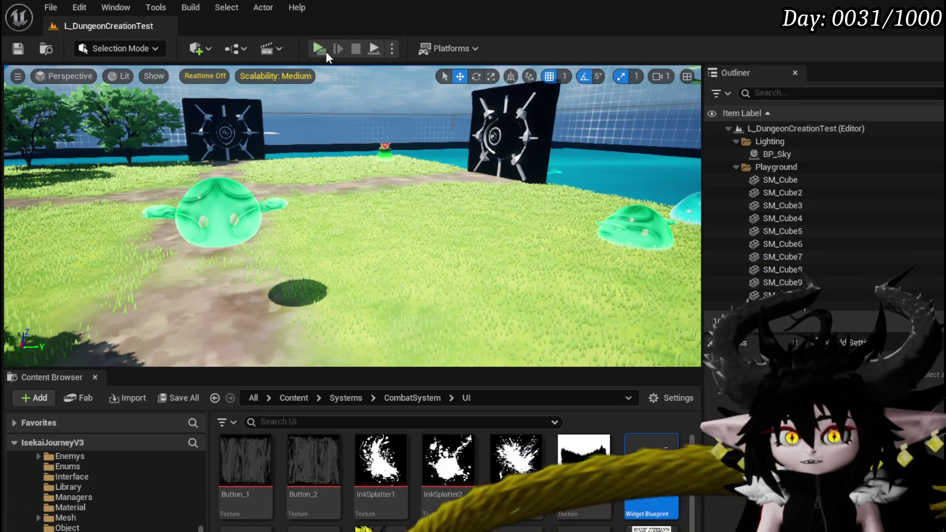
# Play-test the battle level, stop it, and save the L_DungeonCreationTest map.
pyautogui.click(325, 50)
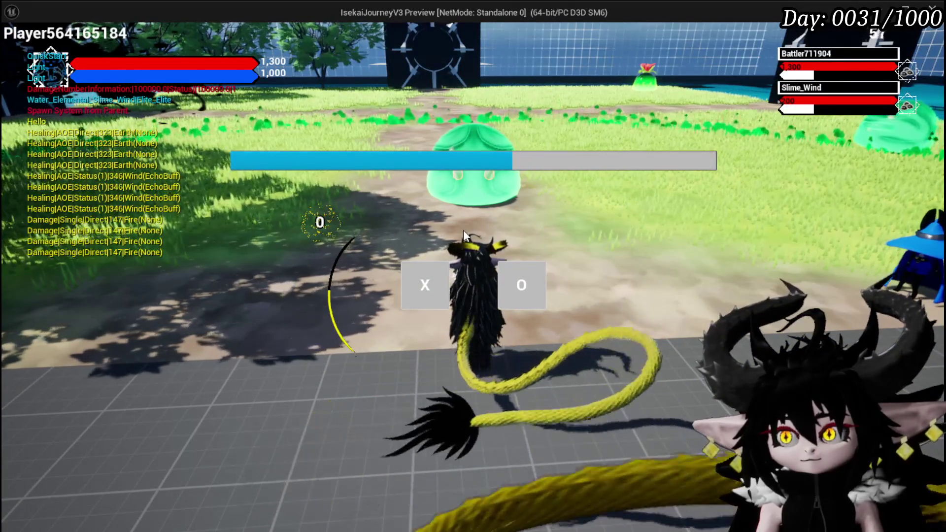
pyautogui.moveTo(906, 95)
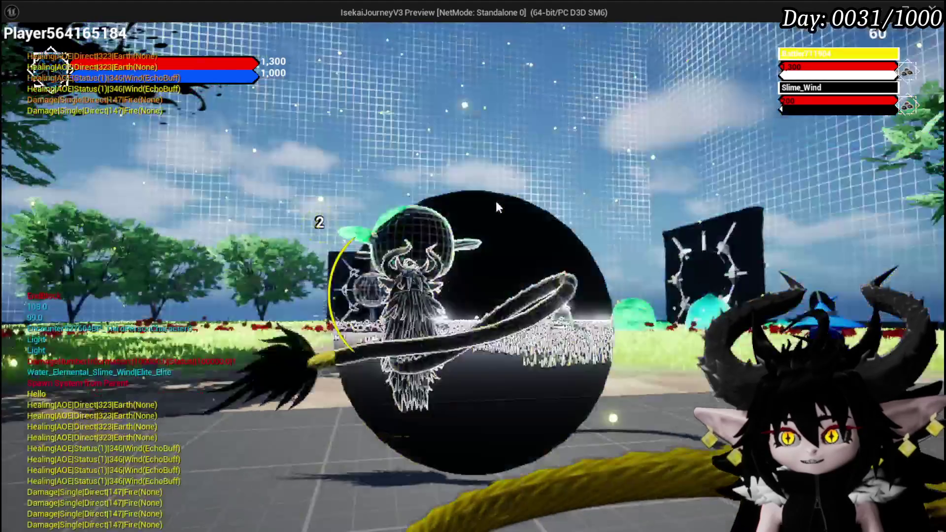
pyautogui.press('Escape')
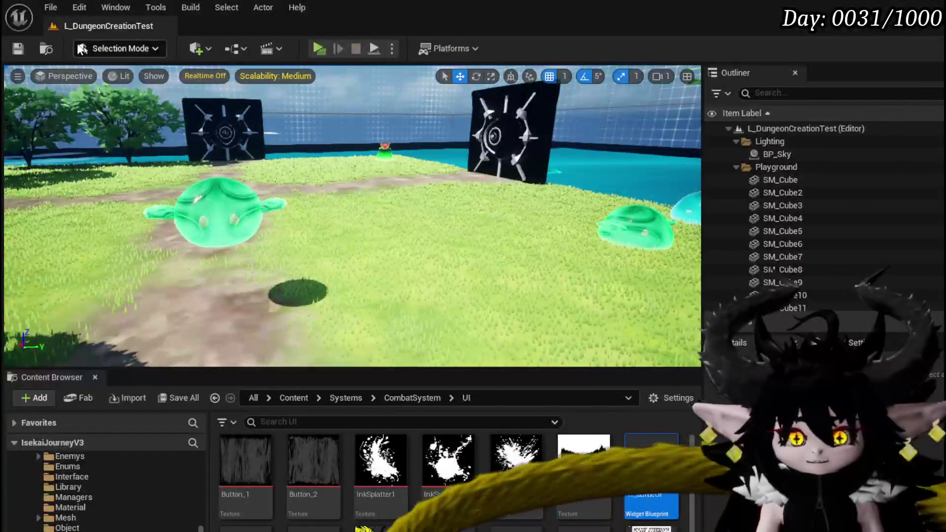
pyautogui.hotkey('ctrl', 's')
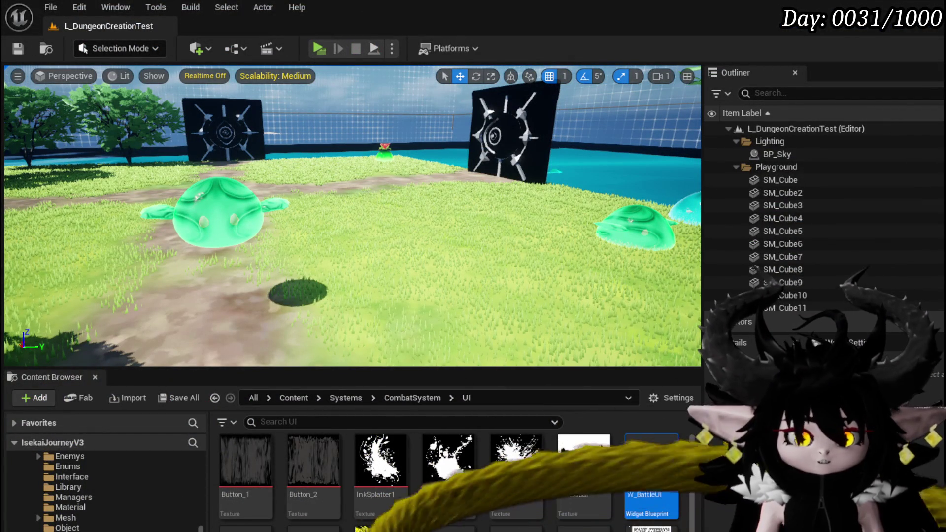
pyautogui.hotkey('alt', 'Tab')
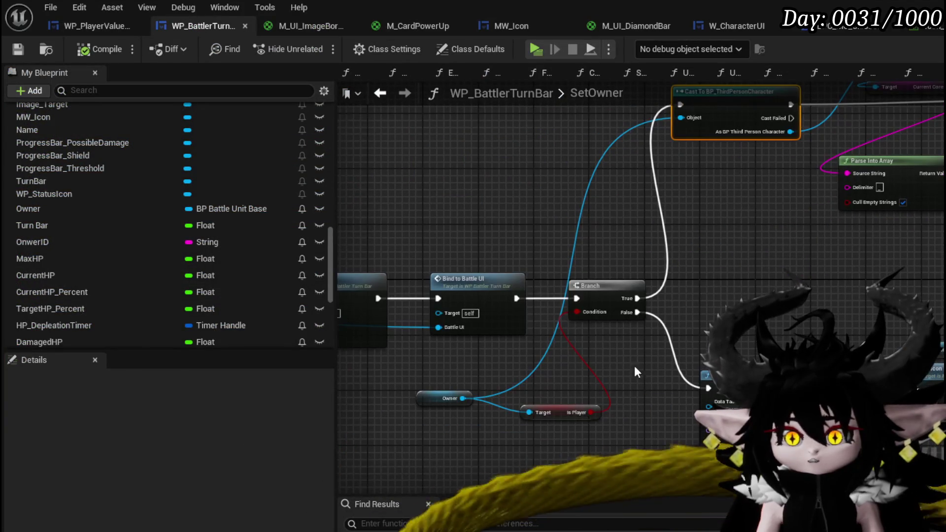
# Move the Owner and Is Player nodes above the Branch.
pyautogui.moveTo(633, 365); pyautogui.dragTo(504, 440)
pyautogui.moveTo(569, 415); pyautogui.dragTo(548, 220)
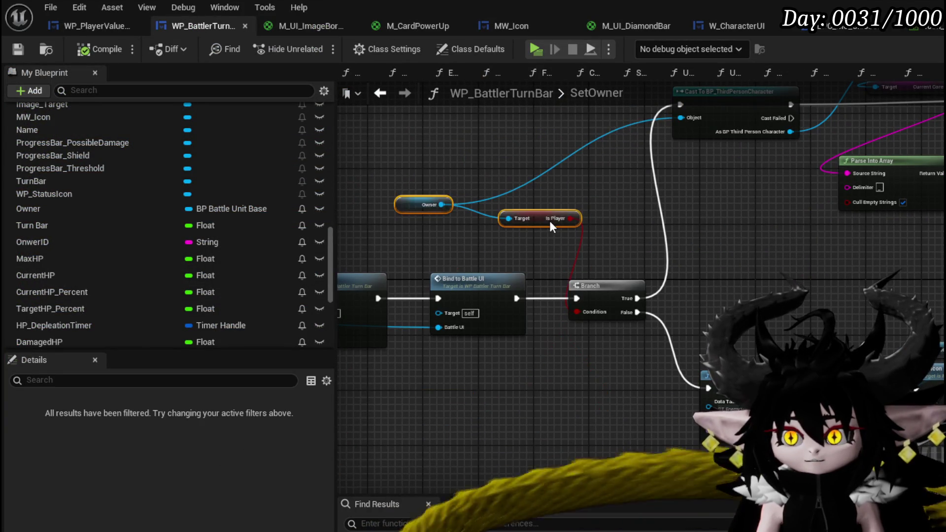
pyautogui.moveTo(746, 281)
pyautogui.mouseDown()
pyautogui.moveTo(672, 219)
pyautogui.moveTo(692, 217)
pyautogui.moveTo(936, 468)
pyautogui.mouseUp()
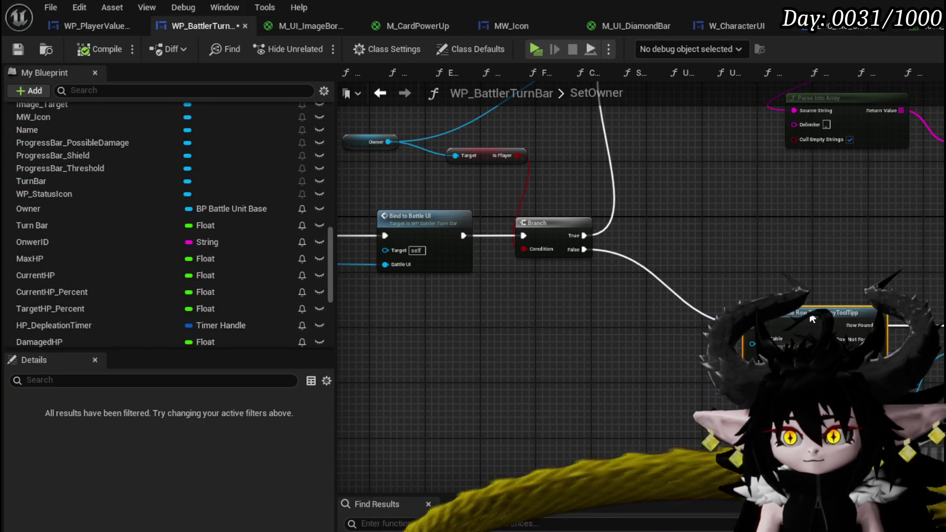
pyautogui.click(689, 264)
pyautogui.moveTo(689, 264)
pyautogui.mouseDown()
pyautogui.moveTo(660, 394)
pyautogui.moveTo(778, 333)
pyautogui.mouseUp()
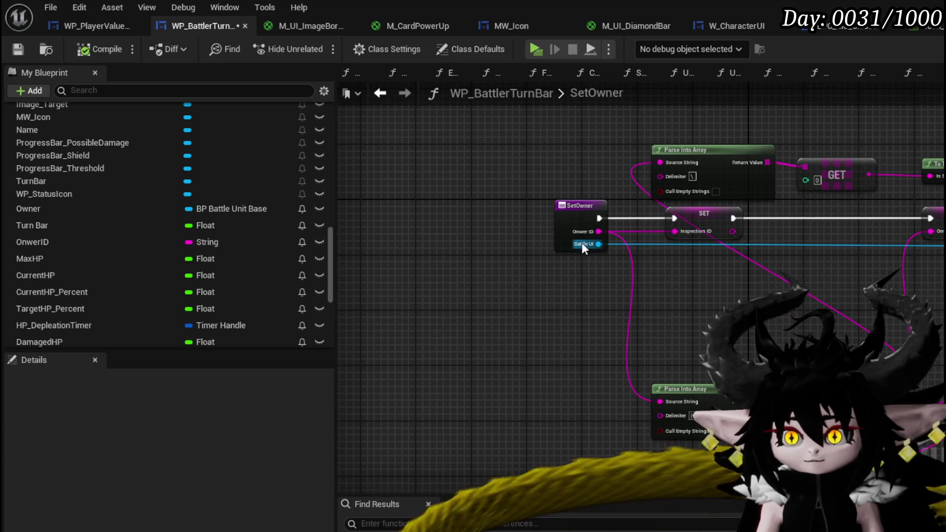
pyautogui.moveTo(894, 318)
pyautogui.mouseDown()
pyautogui.moveTo(581, 354)
pyautogui.moveTo(637, 371)
pyautogui.moveTo(875, 334)
pyautogui.moveTo(610, 341)
pyautogui.moveTo(717, 367)
pyautogui.mouseUp()
# Review the chain through Set Icon and Bind to Battle UI, then save WP_BattlerTurnBar.
pyautogui.click(817, 172)
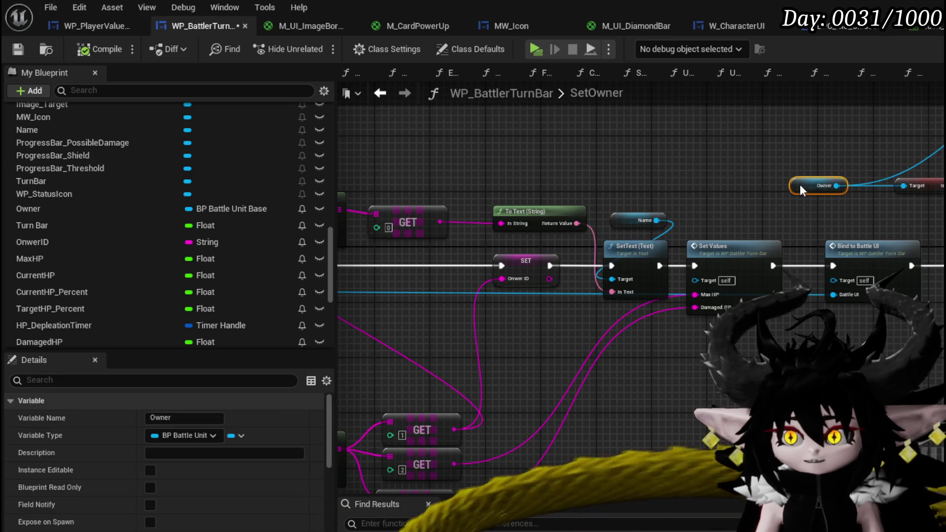
pyautogui.moveTo(715, 197)
pyautogui.mouseDown()
pyautogui.moveTo(914, 194)
pyautogui.moveTo(928, 185)
pyautogui.mouseUp()
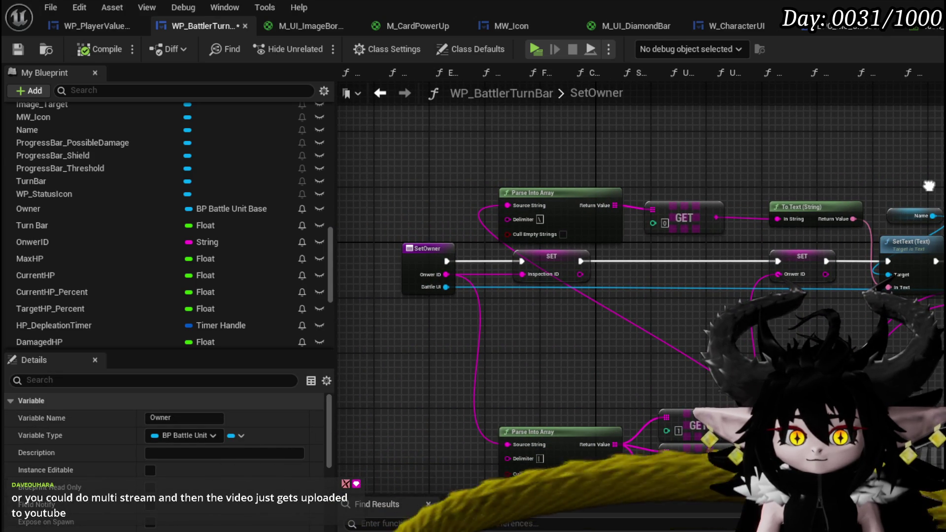
pyautogui.moveTo(928, 185)
pyautogui.mouseDown()
pyautogui.moveTo(832, 176)
pyautogui.moveTo(699, 197)
pyautogui.moveTo(655, 217)
pyautogui.moveTo(669, 220)
pyautogui.moveTo(660, 256)
pyautogui.moveTo(483, 255)
pyautogui.moveTo(275, 295)
pyautogui.mouseUp()
pyautogui.click(877, 199)
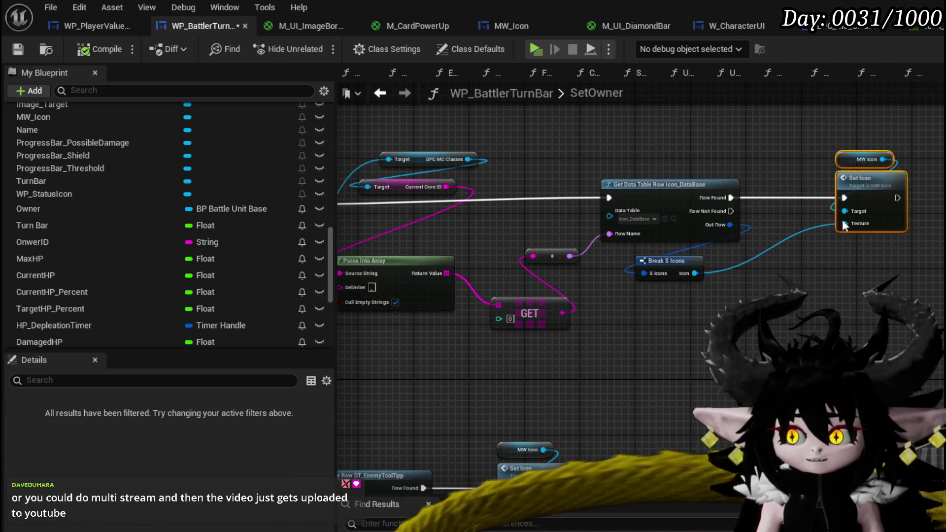
pyautogui.moveTo(844, 225)
pyautogui.mouseDown()
pyautogui.moveTo(646, 329)
pyautogui.moveTo(655, 274)
pyautogui.moveTo(335, 146)
pyautogui.mouseUp()
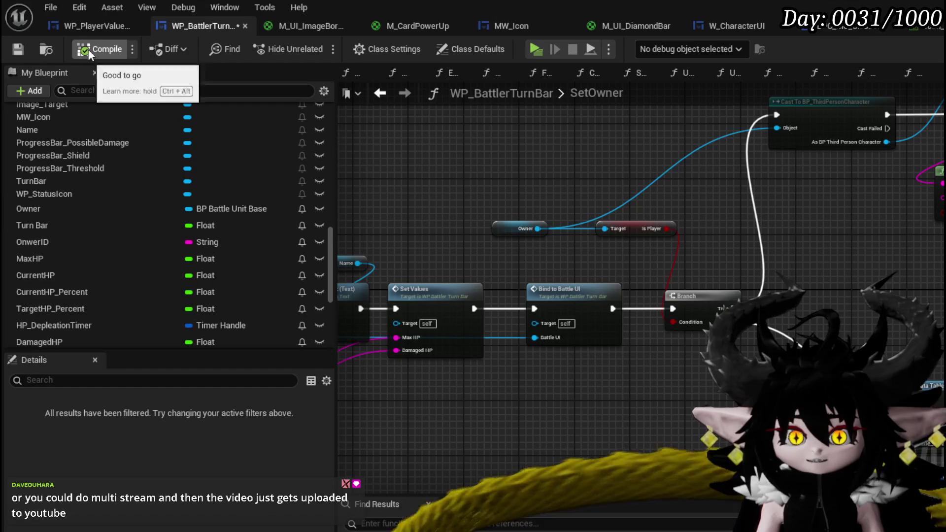
pyautogui.click(16, 49)
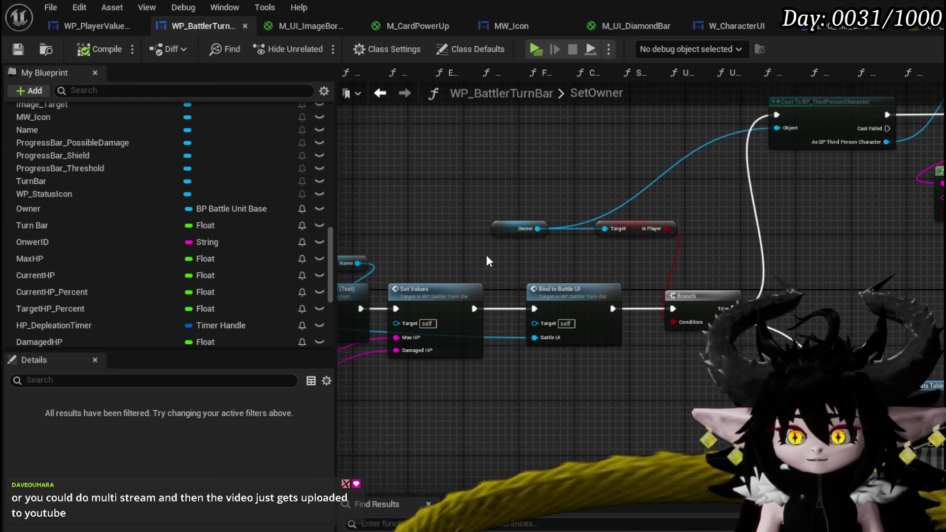
# Move Parse Into Array and its three GET nodes up-left and save the blueprint.
pyautogui.moveTo(489, 261)
pyautogui.mouseDown()
pyautogui.moveTo(688, 220)
pyautogui.moveTo(613, 300)
pyautogui.moveTo(534, 278)
pyautogui.moveTo(724, 423)
pyautogui.mouseUp()
pyautogui.moveTo(709, 320)
pyautogui.mouseDown()
pyautogui.moveTo(640, 254)
pyautogui.moveTo(618, 216)
pyautogui.mouseUp()
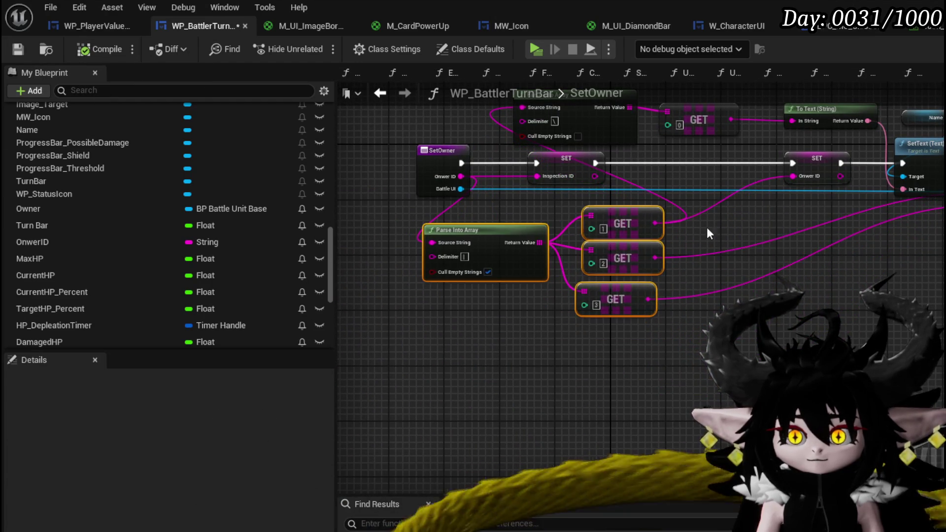
pyautogui.moveTo(707, 230)
pyautogui.mouseDown()
pyautogui.moveTo(508, 318)
pyautogui.moveTo(584, 381)
pyautogui.mouseUp()
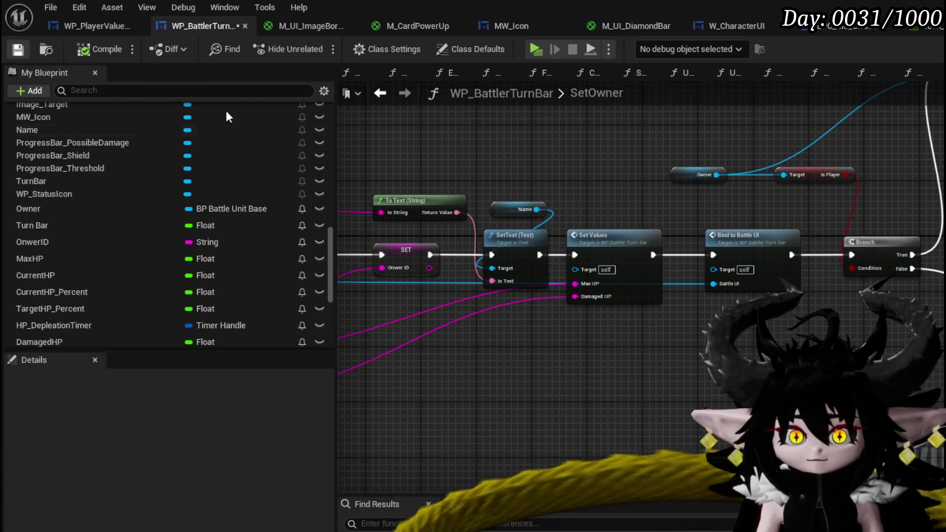
pyautogui.hotkey('ctrl', 's')
# Pan and zoom around the SetOwner graph to review the Branch and data table row nodes.
pyautogui.moveTo(571, 201); pyautogui.dragTo(500, 191)
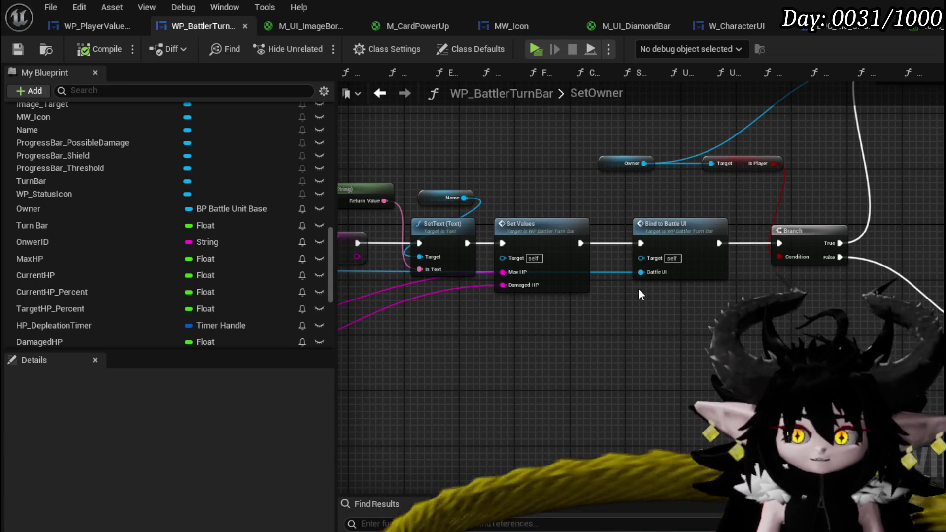
pyautogui.moveTo(542, 341)
pyautogui.mouseDown()
pyautogui.moveTo(525, 333)
pyautogui.moveTo(678, 346)
pyautogui.moveTo(564, 329)
pyautogui.mouseUp()
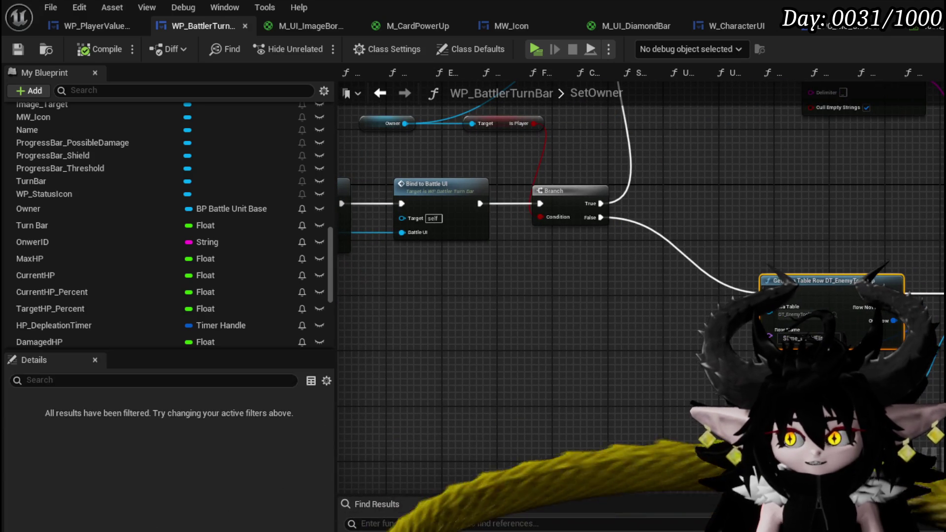
pyautogui.moveTo(857, 211)
pyautogui.mouseDown()
pyautogui.moveTo(838, 335)
pyautogui.moveTo(616, 344)
pyautogui.moveTo(583, 331)
pyautogui.moveTo(594, 288)
pyautogui.moveTo(794, 303)
pyautogui.mouseUp()
pyautogui.scroll(-2, 584, 331)
pyautogui.scroll(2, 661, 253)
pyautogui.scroll(1, 620, 322)
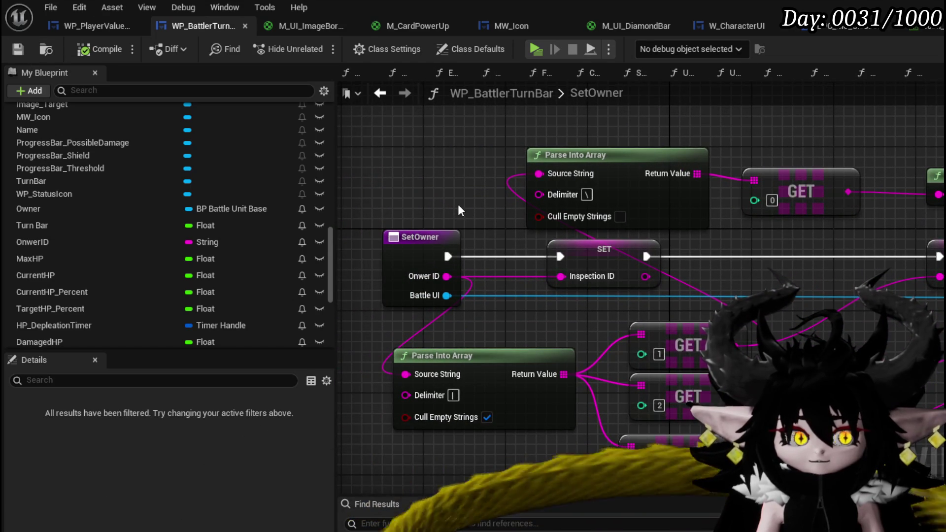
pyautogui.moveTo(459, 210); pyautogui.dragTo(465, 192)
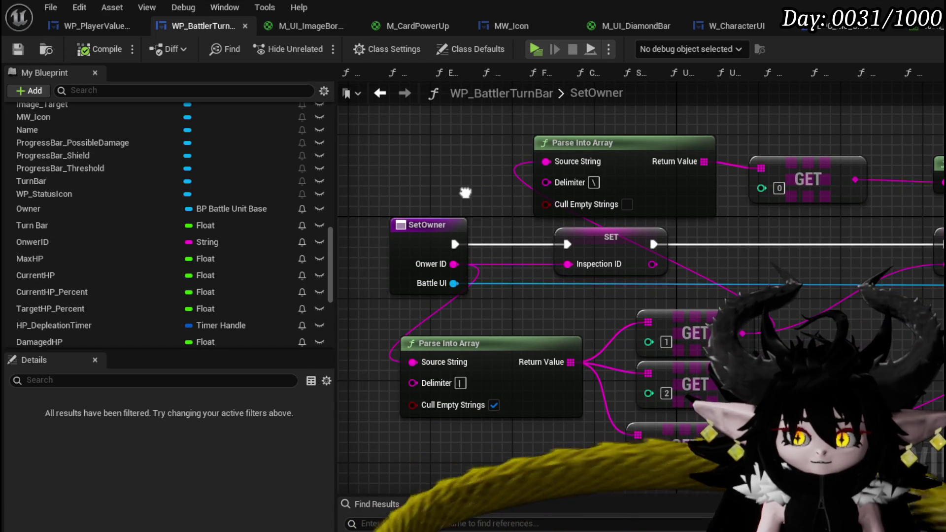
pyautogui.scroll(10, 168, 178)
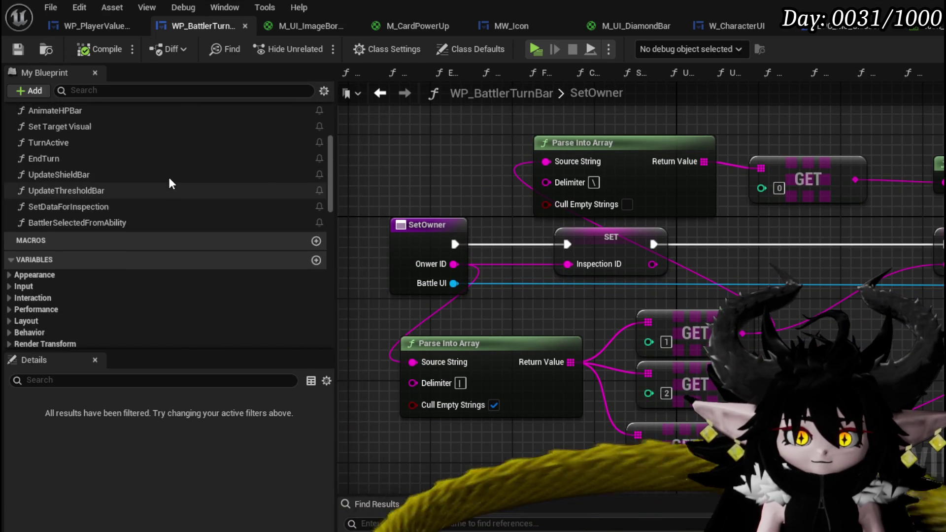
# Open the BindToBattleUI graph and inspect its status event bindings.
pyautogui.scroll(3, 168, 176)
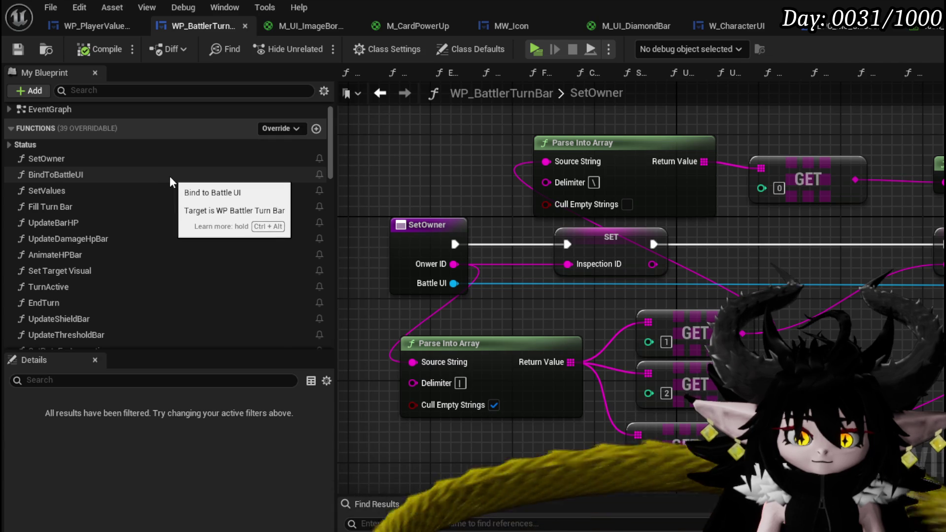
pyautogui.doubleClick(168, 176)
pyautogui.scroll(-3, 368, 203)
pyautogui.moveTo(750, 287); pyautogui.dragTo(941, 278)
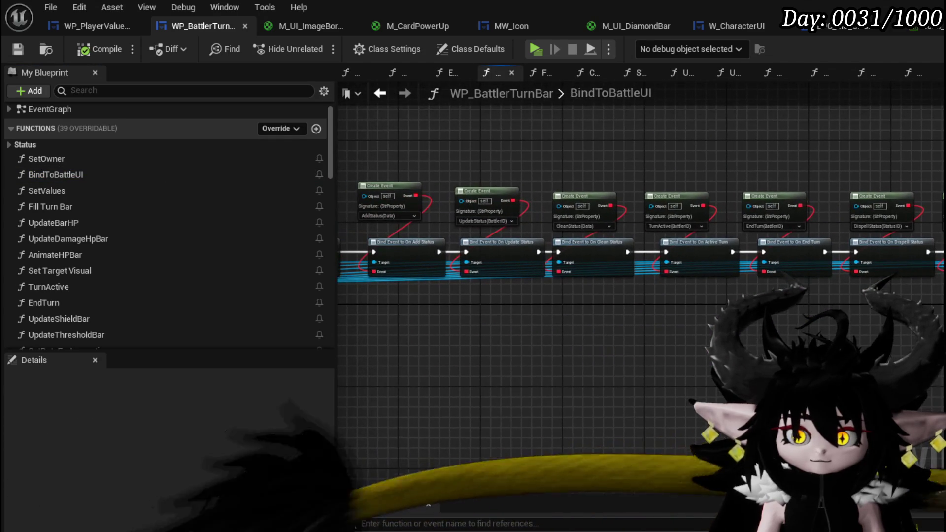
# Look over the SetValues graph, then return to the SetOwner graph.
pyautogui.doubleClick(61, 190)
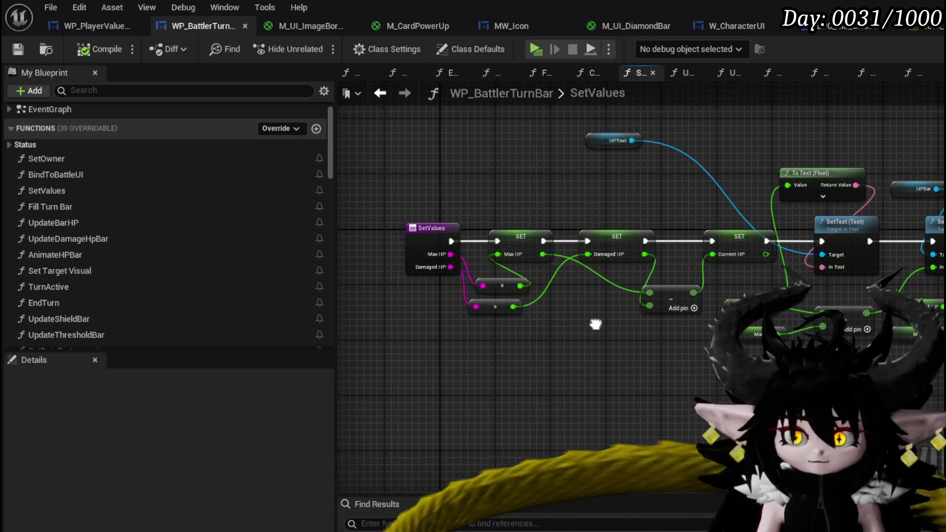
pyautogui.click(56, 162)
pyautogui.doubleClick(55, 160)
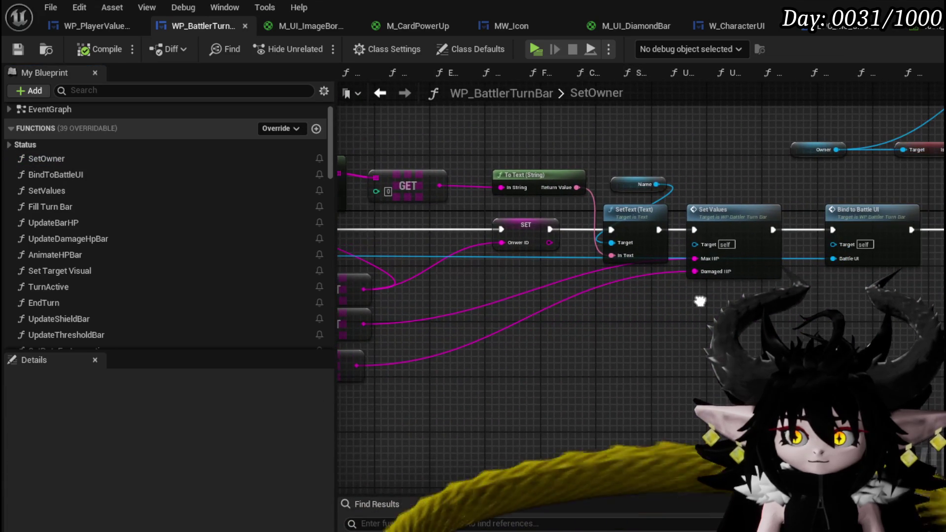
pyautogui.scroll(-5, 138, 308)
pyautogui.scroll(-10, 137, 306)
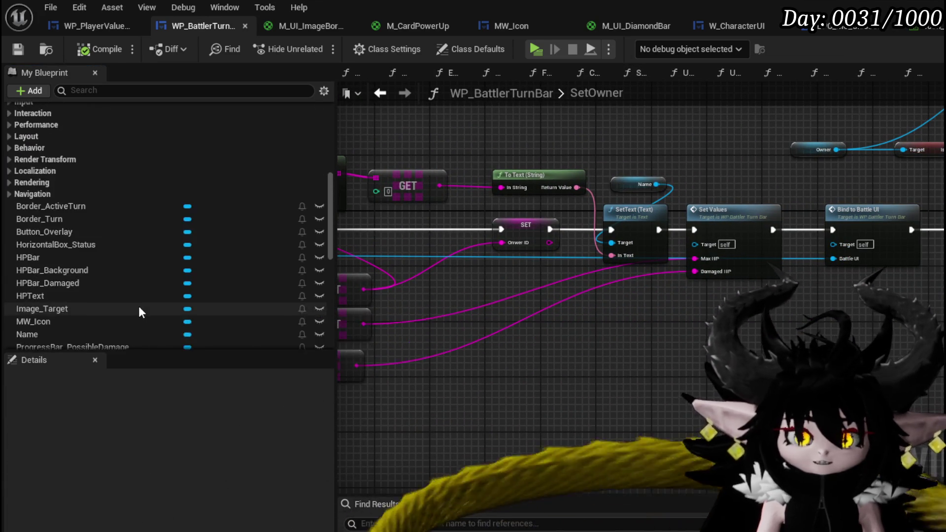
pyautogui.hotkey('ctrl', 'f')
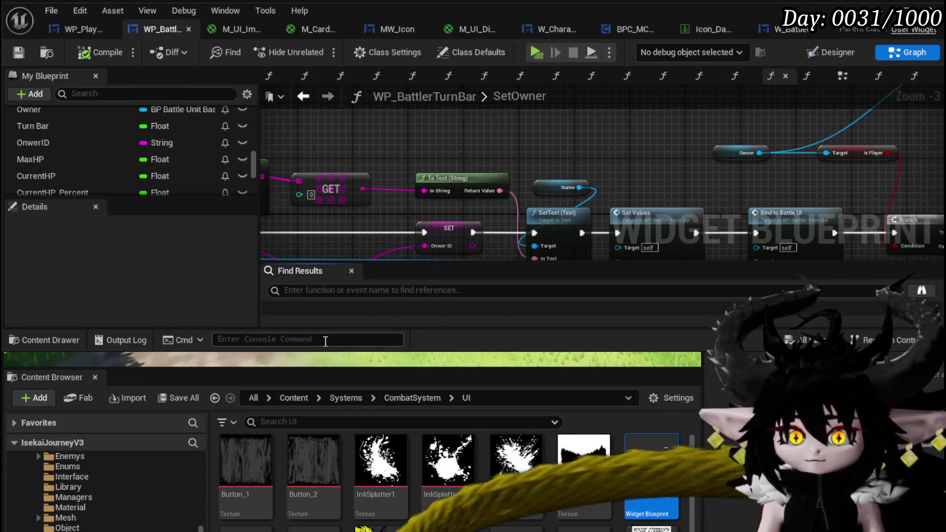
# Close the docked Content Browser and search the blueprint for 'Owner'.
pyautogui.moveTo(327, 350); pyautogui.dragTo(315, 487)
pyautogui.click(312, 433)
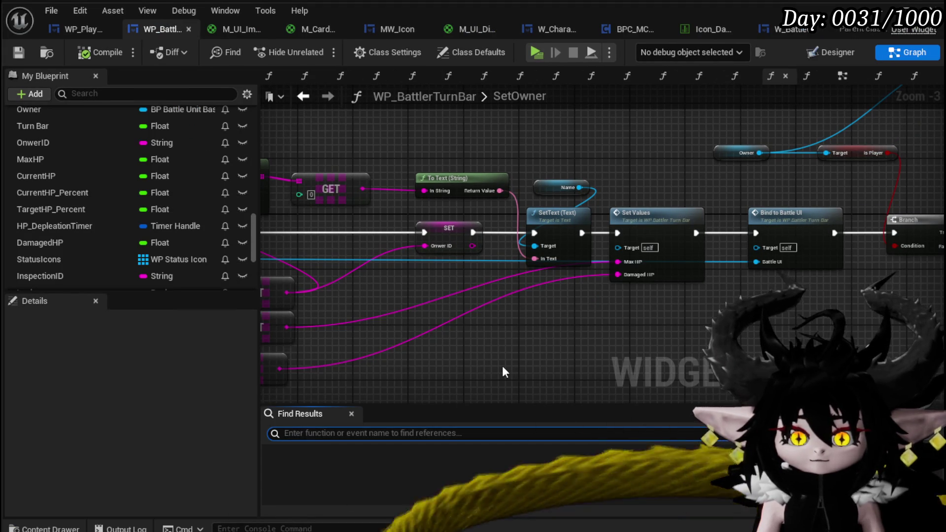
pyautogui.write('Owner')
pyautogui.press('Return')
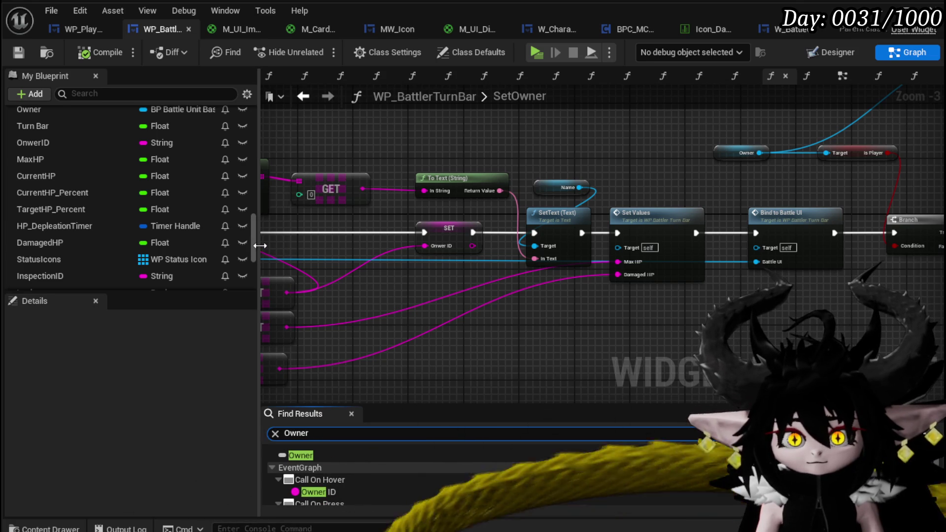
pyautogui.moveTo(261, 249); pyautogui.dragTo(151, 249)
# Refine the search term to 'Set Owner'.
pyautogui.click(206, 433)
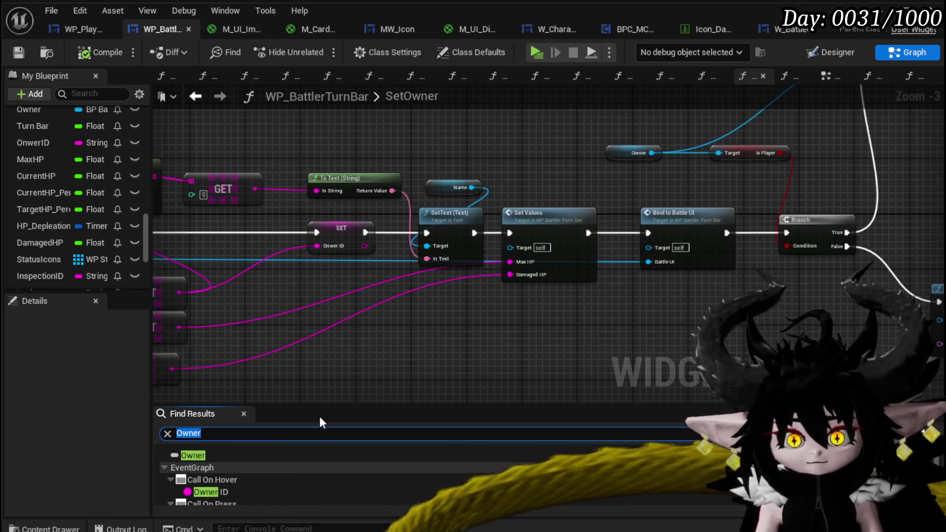
pyautogui.press('Home')
pyautogui.write('Set')
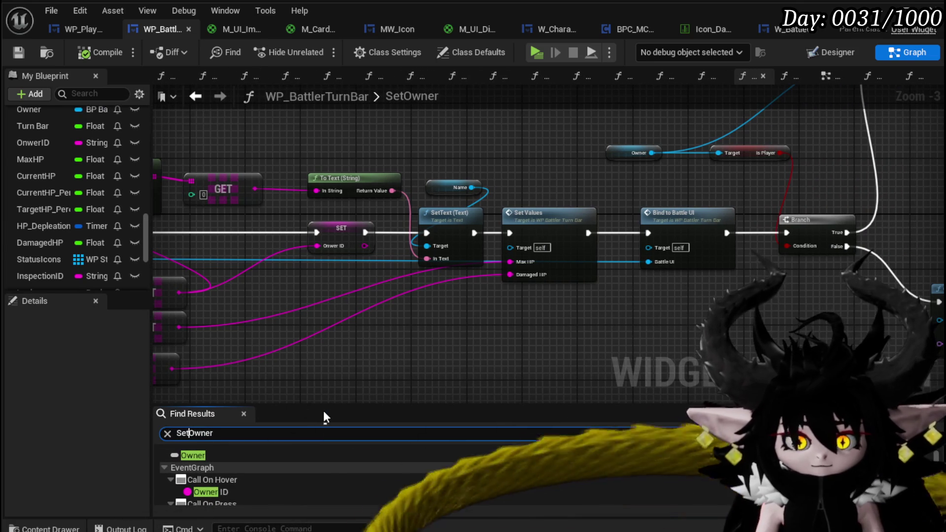
pyautogui.press('Return')
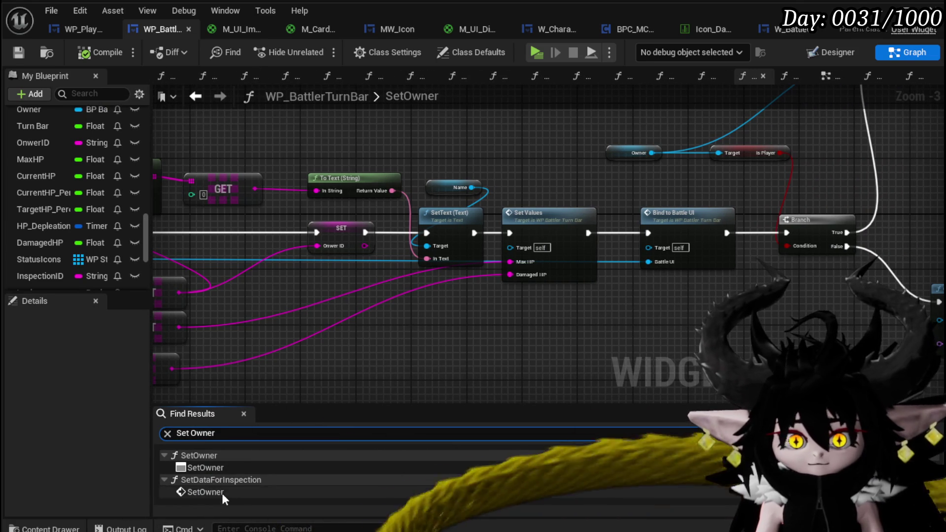
# Jump to the Set Owner call in SetDataForInspection and view the nodes after Fill Turn Bar.
pyautogui.click(226, 492)
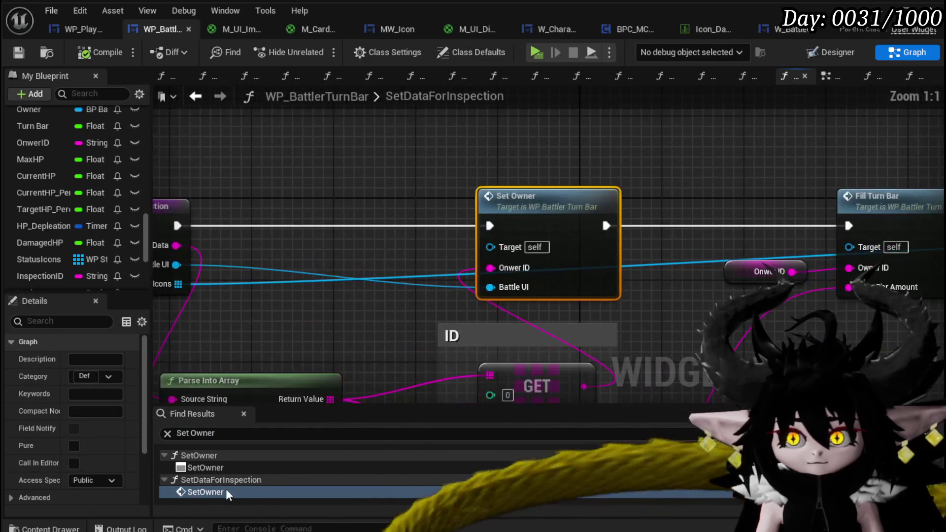
pyautogui.moveTo(345, 295)
pyautogui.mouseDown()
pyautogui.moveTo(343, 232)
pyautogui.moveTo(283, 237)
pyautogui.moveTo(471, 274)
pyautogui.moveTo(284, 258)
pyautogui.mouseUp()
pyautogui.scroll(-2, 557, 281)
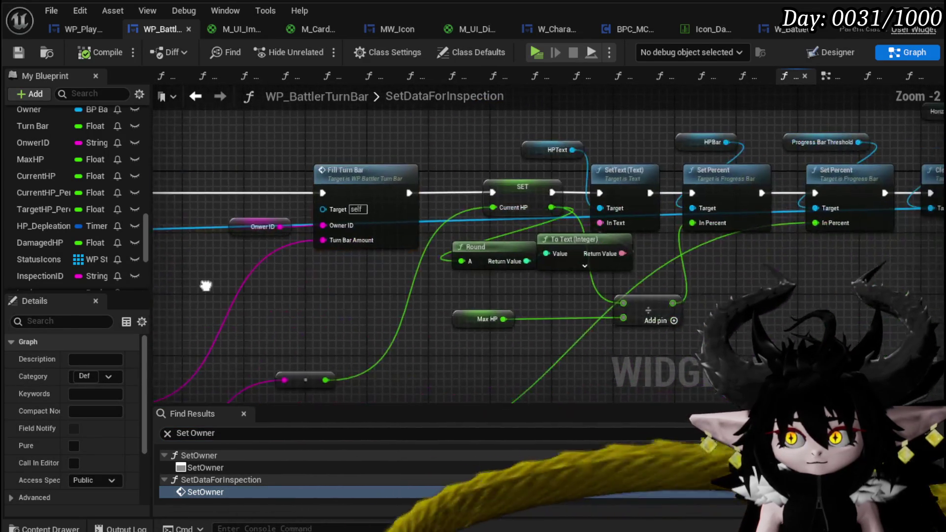
pyautogui.moveTo(677, 264)
pyautogui.mouseDown()
pyautogui.moveTo(575, 264)
pyautogui.moveTo(439, 326)
pyautogui.moveTo(688, 268)
pyautogui.moveTo(559, 296)
pyautogui.moveTo(640, 316)
pyautogui.moveTo(626, 314)
pyautogui.mouseUp()
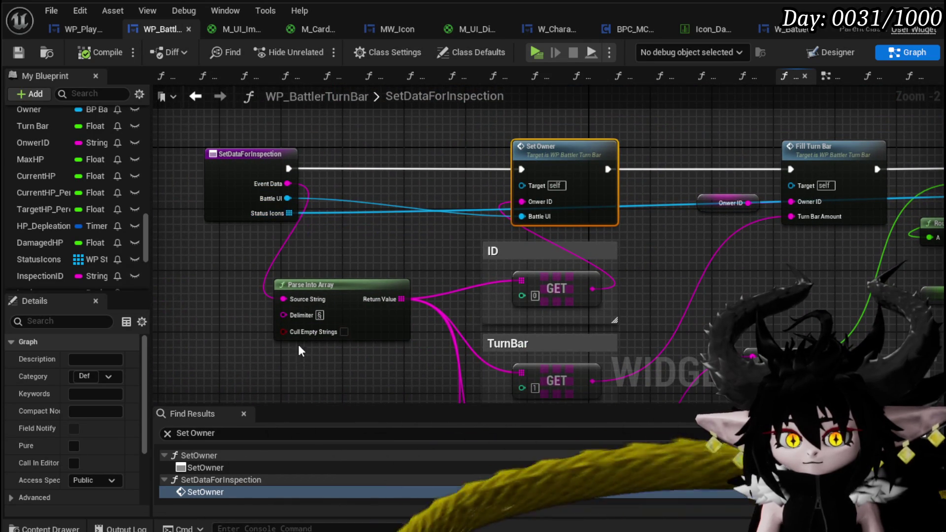
# Switch to the blueprint's Event Graph and zoom around it.
pyautogui.click(826, 76)
pyautogui.moveTo(483, 210)
pyautogui.mouseDown()
pyautogui.moveTo(527, 215)
pyautogui.moveTo(541, 169)
pyautogui.moveTo(582, 179)
pyautogui.mouseUp()
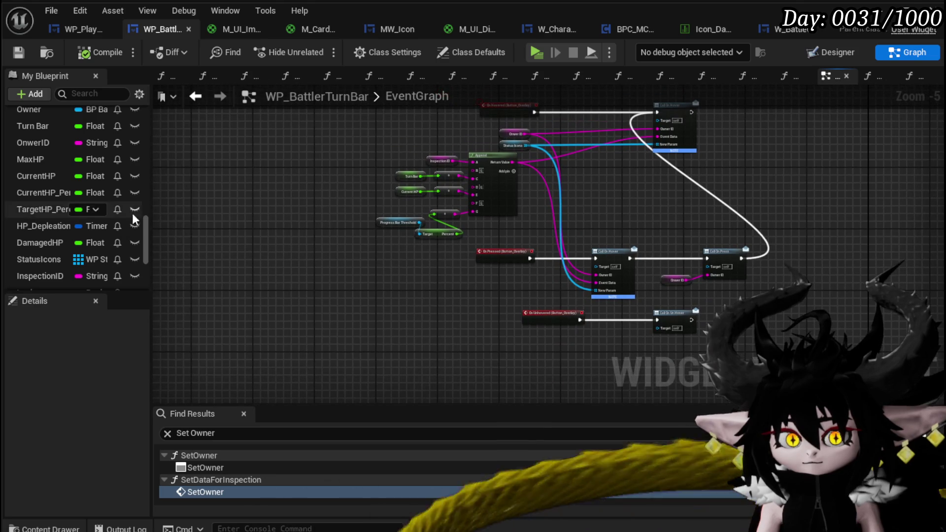
pyautogui.scroll(3, 99, 207)
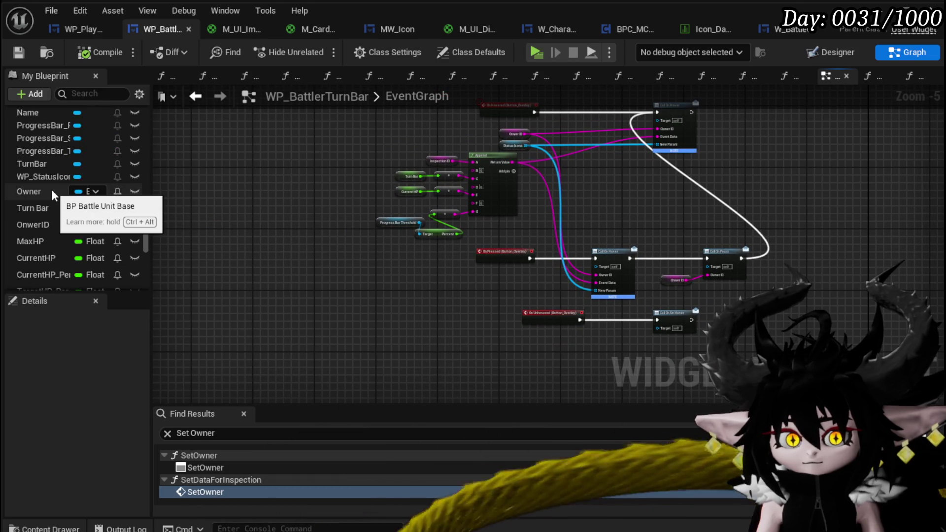
pyautogui.scroll(3, 69, 211)
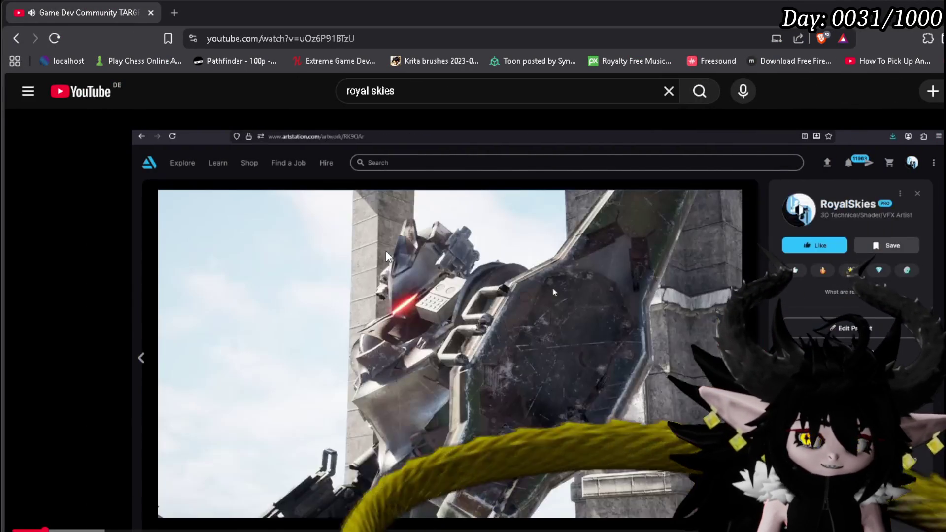
# Pause the YouTube replay and skip ahead to a later point.
pyautogui.click(691, 280)
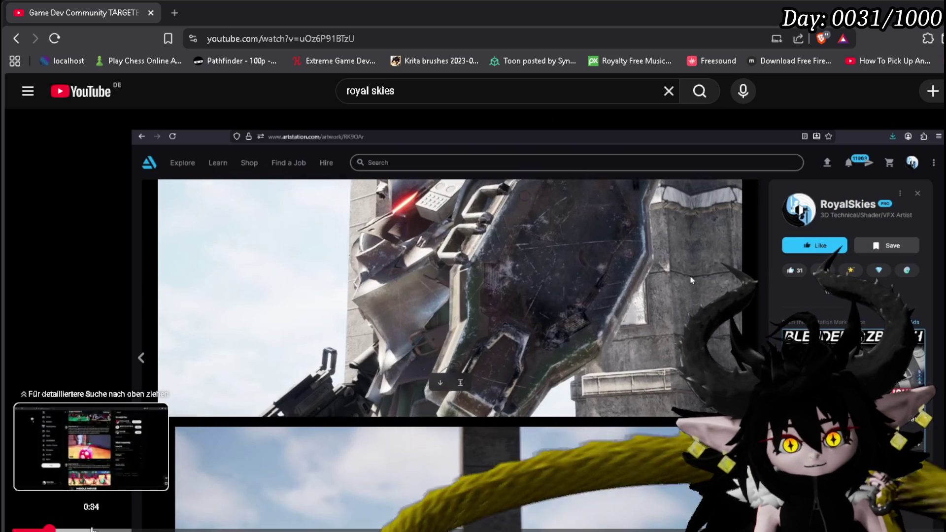
pyautogui.click(93, 529)
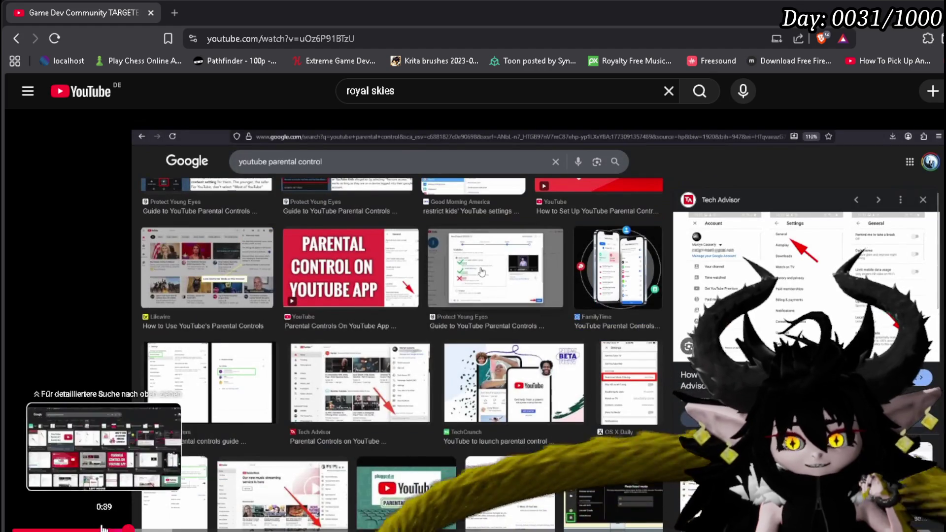
# Rewind the YouTube video to an earlier point in the progress bar.
pyautogui.click(89, 529)
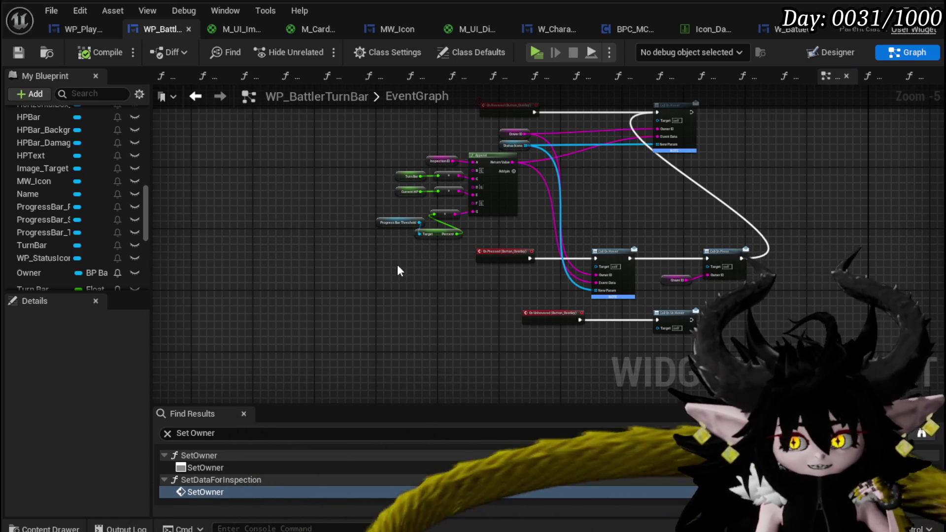
# Move Owner ID above Call On Press, then shift it left with Call On Press and Call On Hover.
pyautogui.moveTo(295, 401); pyautogui.dragTo(761, 115)
pyautogui.click(321, 133)
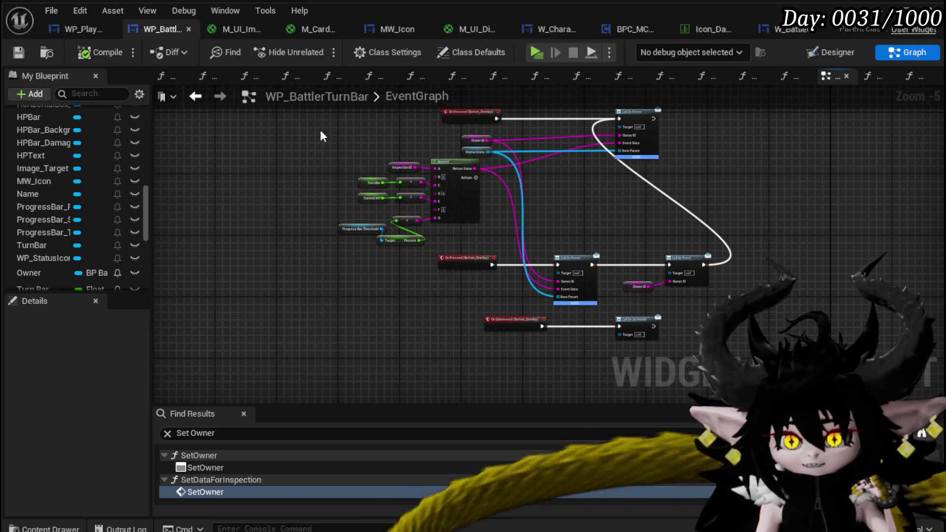
pyautogui.moveTo(239, 124)
pyautogui.mouseDown()
pyautogui.moveTo(697, 327)
pyautogui.moveTo(700, 316)
pyautogui.mouseUp()
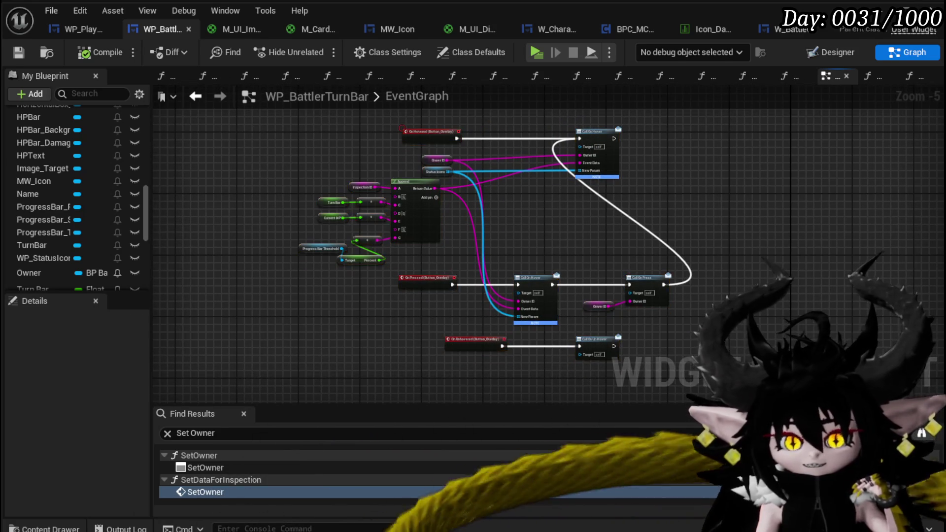
pyautogui.moveTo(202, 270); pyautogui.dragTo(164, 262)
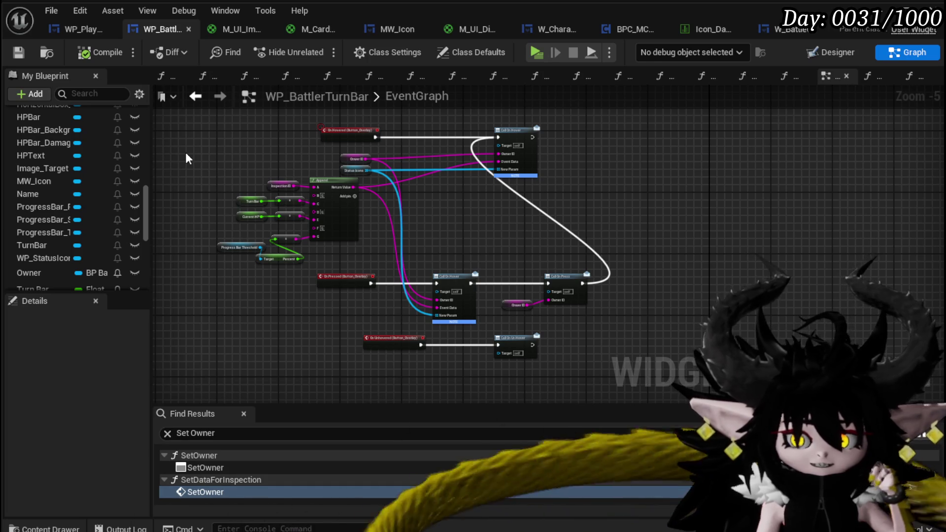
pyautogui.moveTo(185, 152); pyautogui.dragTo(194, 139)
pyautogui.scroll(2, 483, 202)
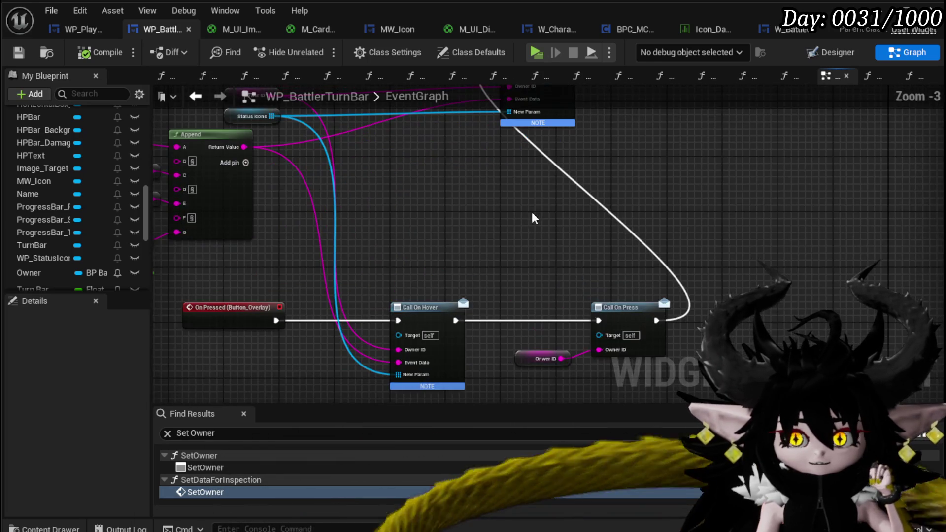
pyautogui.moveTo(566, 314)
pyautogui.mouseDown()
pyautogui.moveTo(620, 246)
pyautogui.moveTo(546, 270)
pyautogui.moveTo(475, 270)
pyautogui.mouseUp()
pyautogui.keyDown('ctrl'); pyautogui.click(654, 264); pyautogui.keyUp('ctrl')
pyautogui.keyDown('ctrl'); pyautogui.click(463, 270); pyautogui.keyUp('ctrl')
# Slide the On Unhovered and Call On Un Hover pair left, save WP_BattlerTurnBar, and open WP_PlayerValuesHUD.
pyautogui.moveTo(613, 266); pyautogui.dragTo(641, 193)
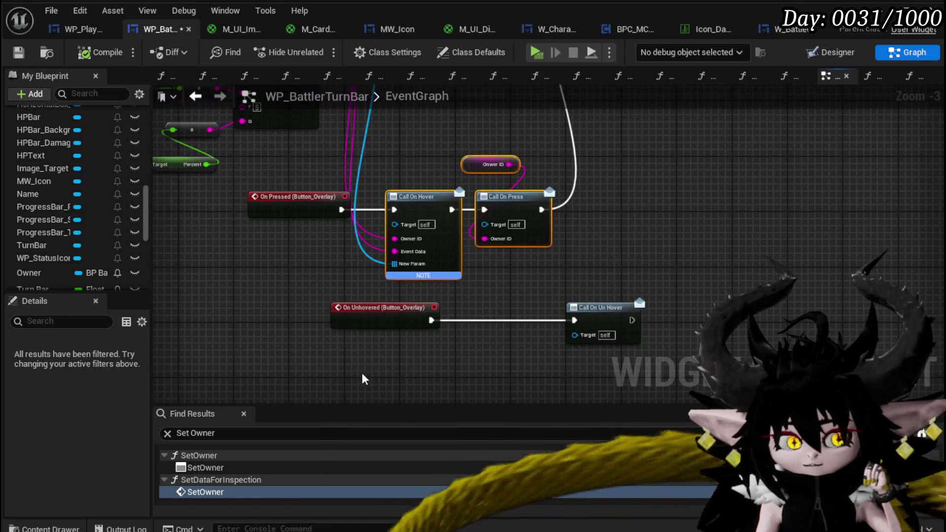
pyautogui.moveTo(315, 350)
pyautogui.mouseDown()
pyautogui.moveTo(649, 308)
pyautogui.moveTo(399, 325)
pyautogui.mouseUp()
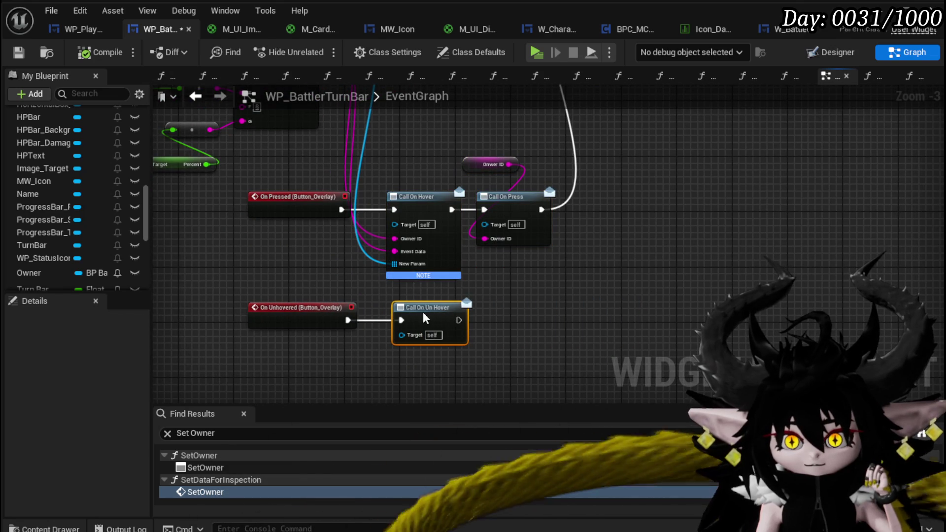
pyautogui.click(17, 51)
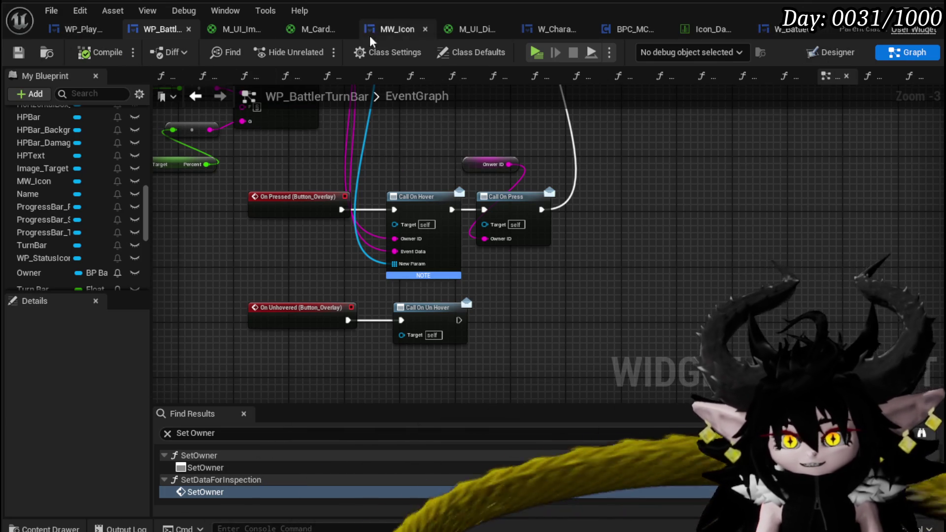
pyautogui.click(79, 29)
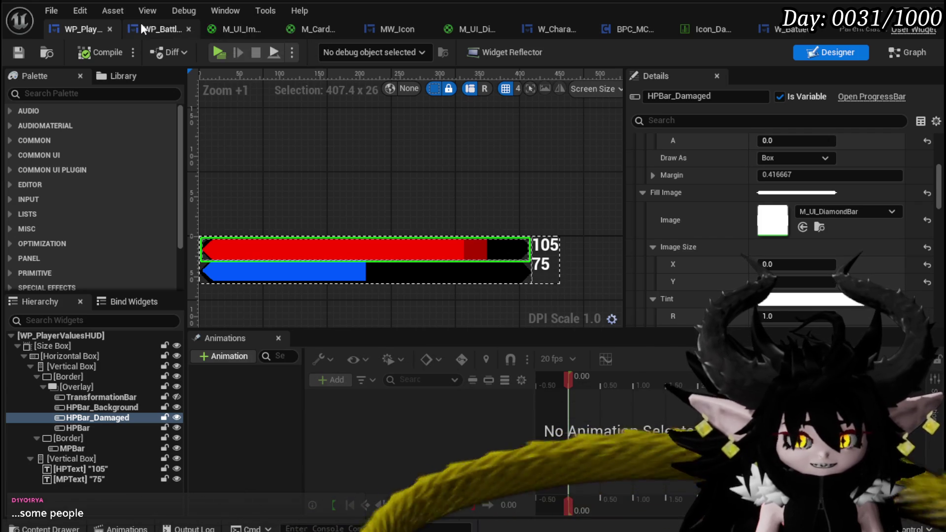
# Glance at the M_UI_DiamondBar material, then survey BPC_MC_Classes' SetCurrentAbilities function graph.
pyautogui.click(468, 28)
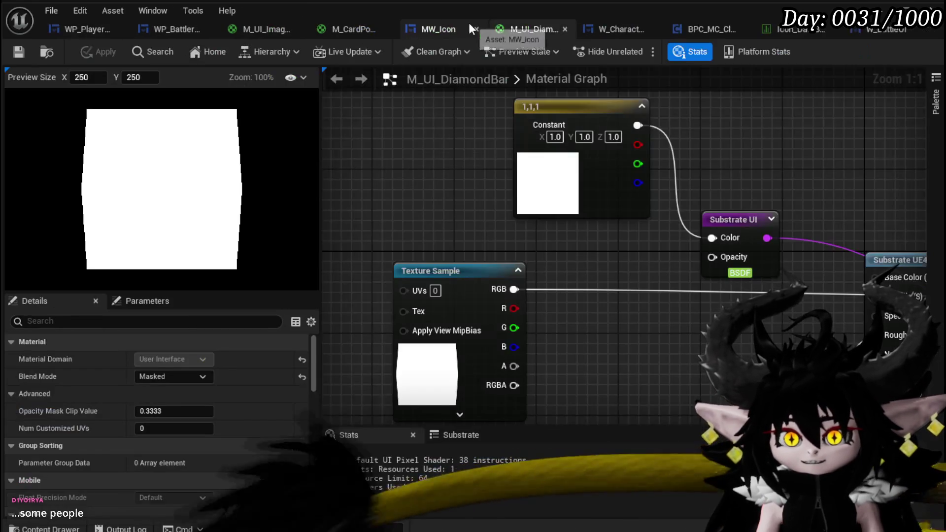
pyautogui.click(711, 28)
pyautogui.scroll(-2, 546, 160)
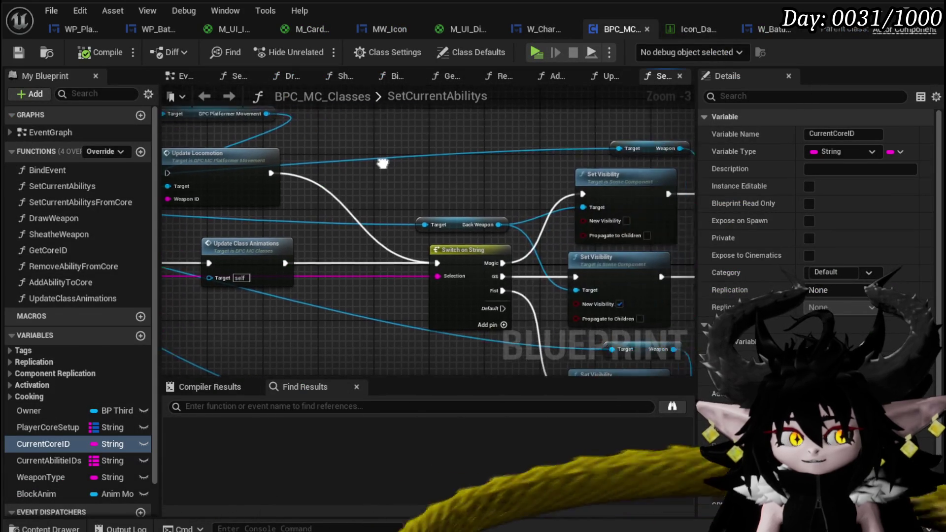
pyautogui.moveTo(460, 163)
pyautogui.mouseDown()
pyautogui.moveTo(340, 151)
pyautogui.moveTo(362, 159)
pyautogui.moveTo(342, 203)
pyautogui.mouseUp()
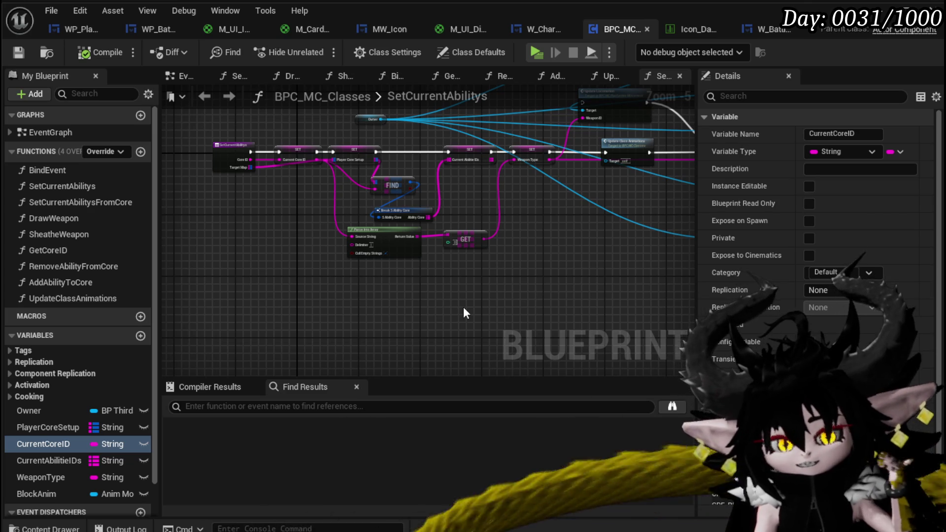
# Bring up W_BattleUI's Designer and pan the canvas to the SizeBox_BattlerInfo battler info box.
pyautogui.click(773, 29)
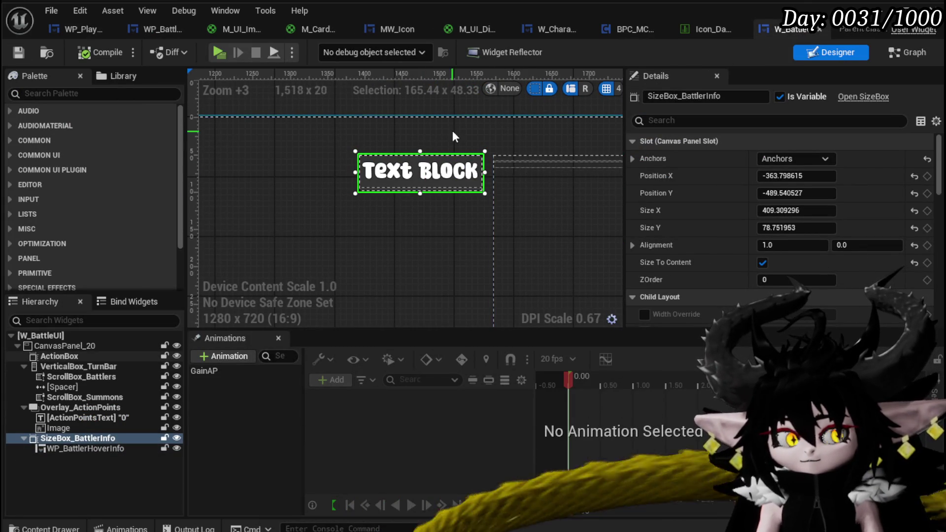
pyautogui.moveTo(452, 131); pyautogui.dragTo(325, 117)
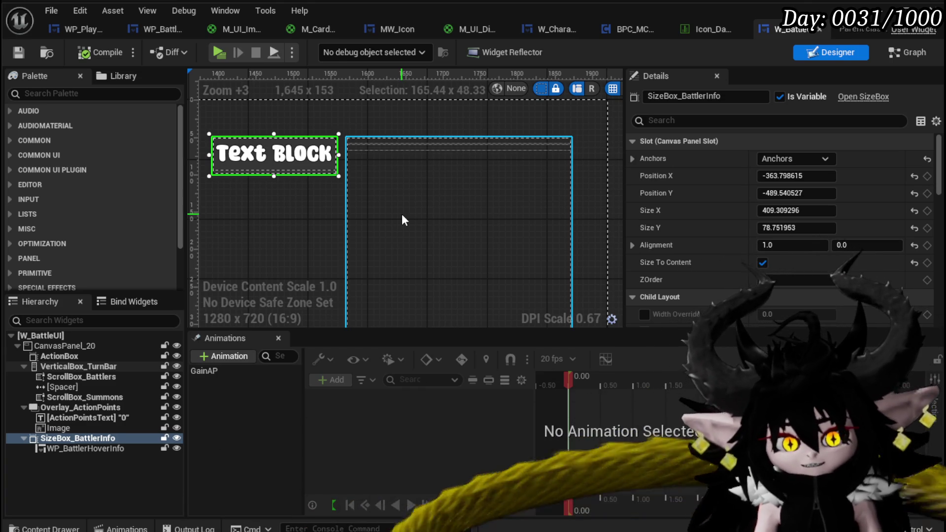
# In the WP_BattlerTurnBar event graph, move the Append node and its inputs left and down.
pyautogui.click(120, 29)
pyautogui.click(155, 29)
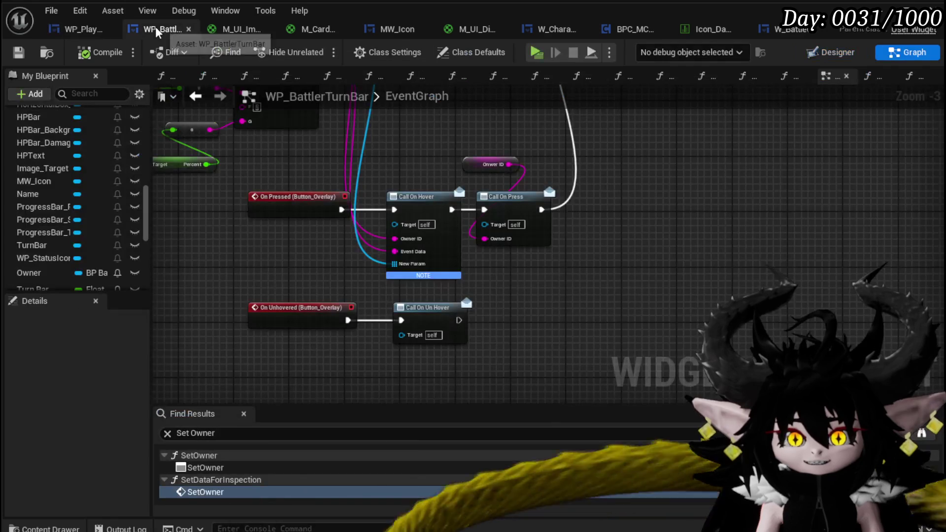
pyautogui.moveTo(476, 136)
pyautogui.mouseDown()
pyautogui.moveTo(481, 236)
pyautogui.moveTo(518, 332)
pyautogui.moveTo(616, 288)
pyautogui.mouseUp()
pyautogui.moveTo(200, 362); pyautogui.dragTo(398, 186)
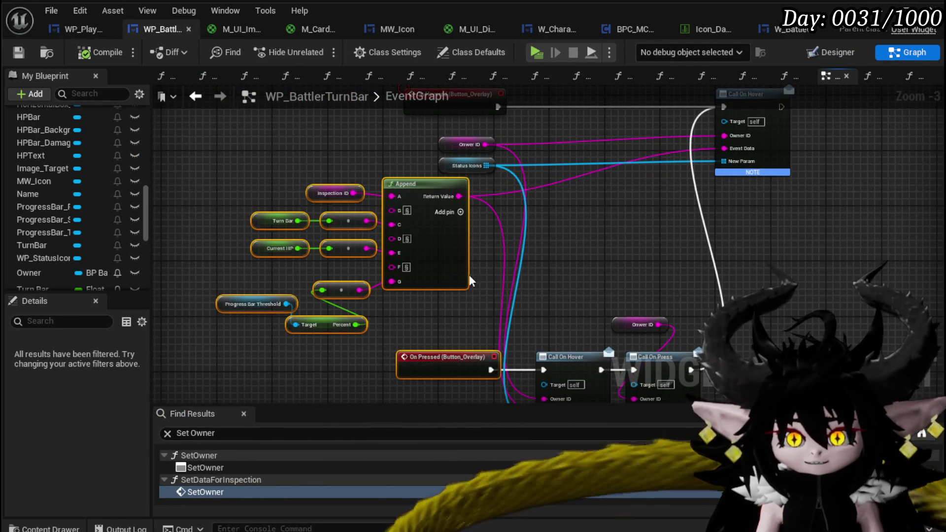
pyautogui.click(544, 242)
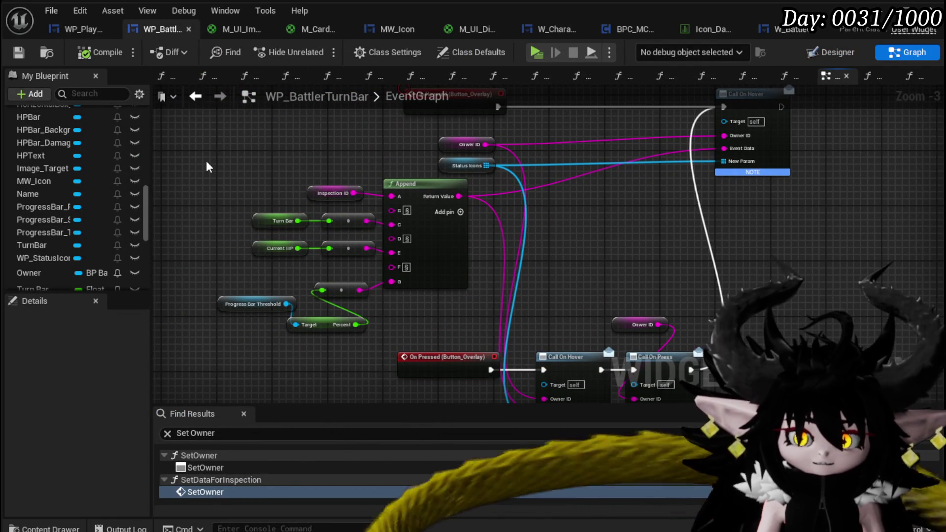
pyautogui.moveTo(206, 166); pyautogui.dragTo(384, 320)
pyautogui.moveTo(422, 187); pyautogui.dragTo(341, 200)
# Move the On Hovered, Owner ID, Status Icons and Call On Hover group down, then save.
pyautogui.moveTo(559, 227)
pyautogui.mouseDown()
pyautogui.moveTo(551, 250)
pyautogui.moveTo(487, 317)
pyautogui.mouseUp()
pyautogui.moveTo(325, 172); pyautogui.dragTo(660, 256)
pyautogui.moveTo(481, 211); pyautogui.dragTo(463, 155)
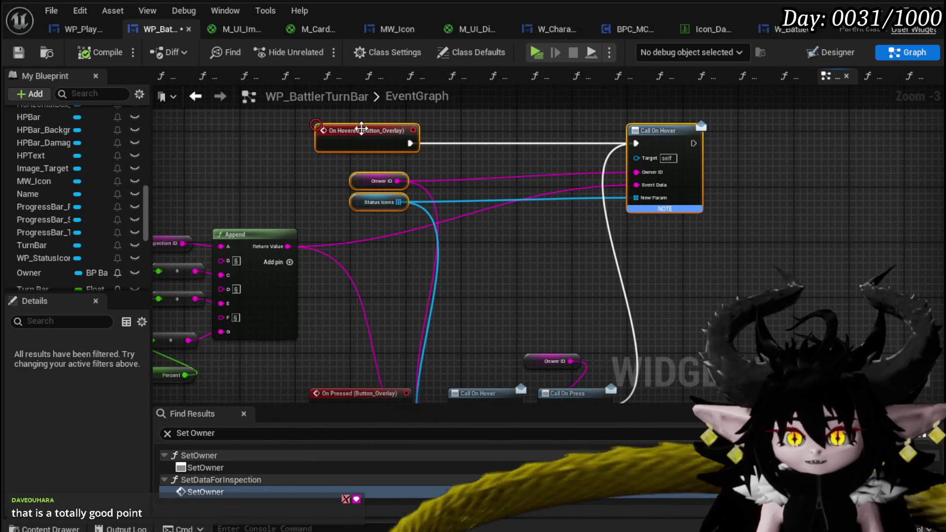
pyautogui.moveTo(361, 128)
pyautogui.mouseDown()
pyautogui.moveTo(362, 254)
pyautogui.moveTo(358, 232)
pyautogui.mouseUp()
pyautogui.click(439, 206)
pyautogui.moveTo(455, 188); pyautogui.dragTo(461, 157)
pyautogui.hotkey('ctrl', 's')
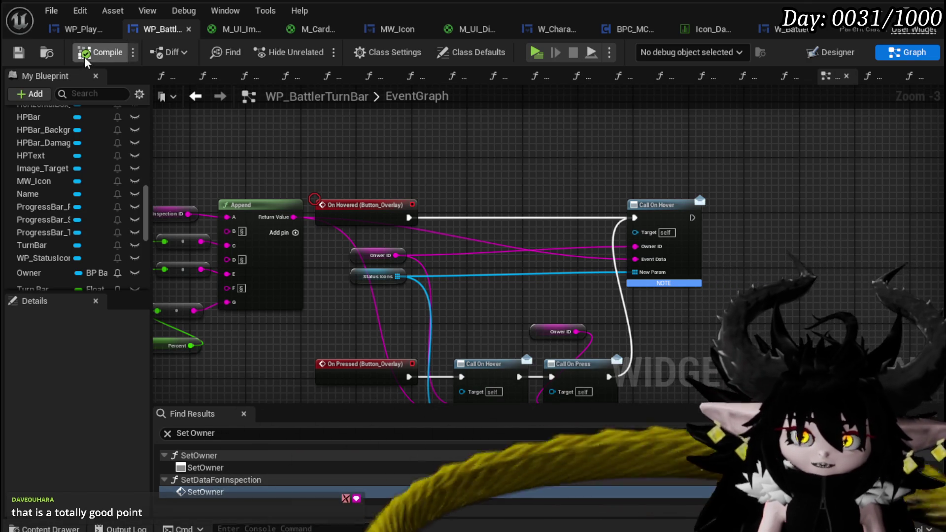
pyautogui.moveTo(551, 158)
pyautogui.mouseDown()
pyautogui.moveTo(547, 141)
pyautogui.moveTo(573, 139)
pyautogui.mouseUp()
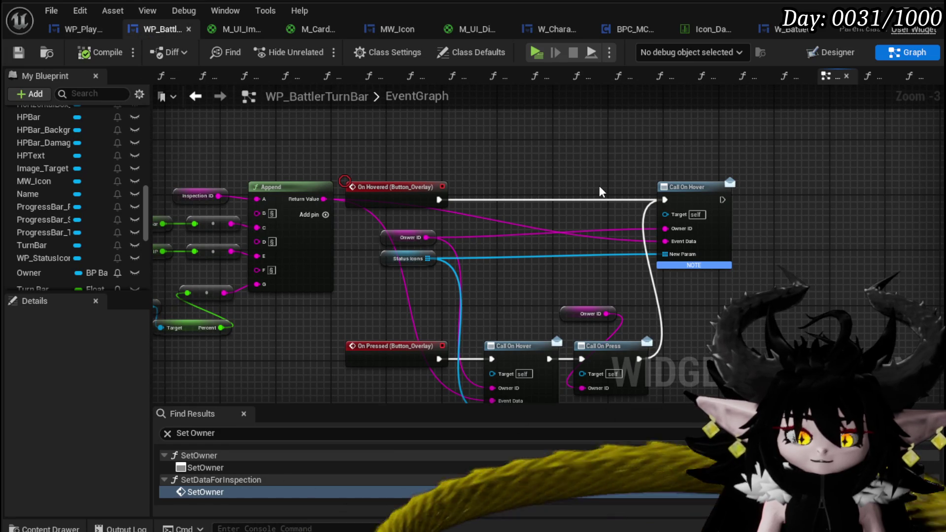
# Inspect VerticalBox_TurnBar's layout details in W_BattleUI, then switch to the widget's node graph.
pyautogui.click(786, 30)
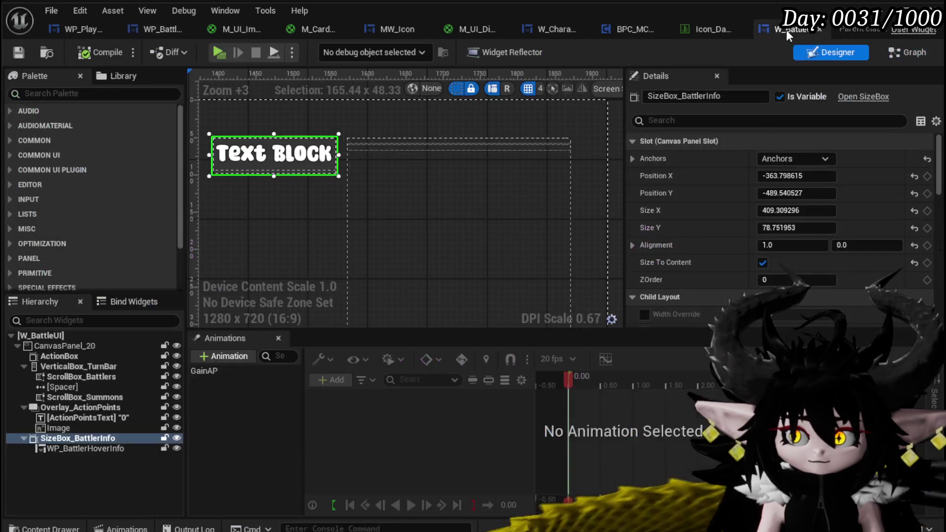
pyautogui.click(479, 206)
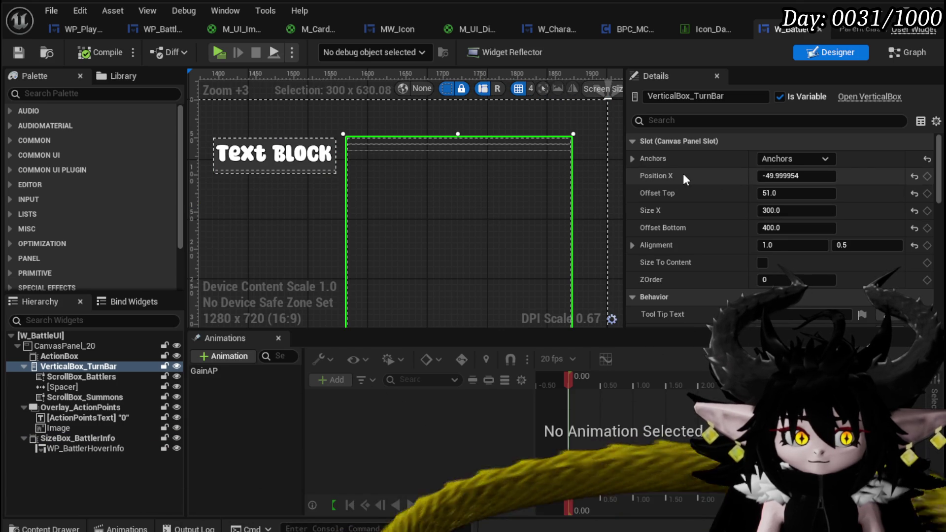
pyautogui.scroll(-5, 683, 173)
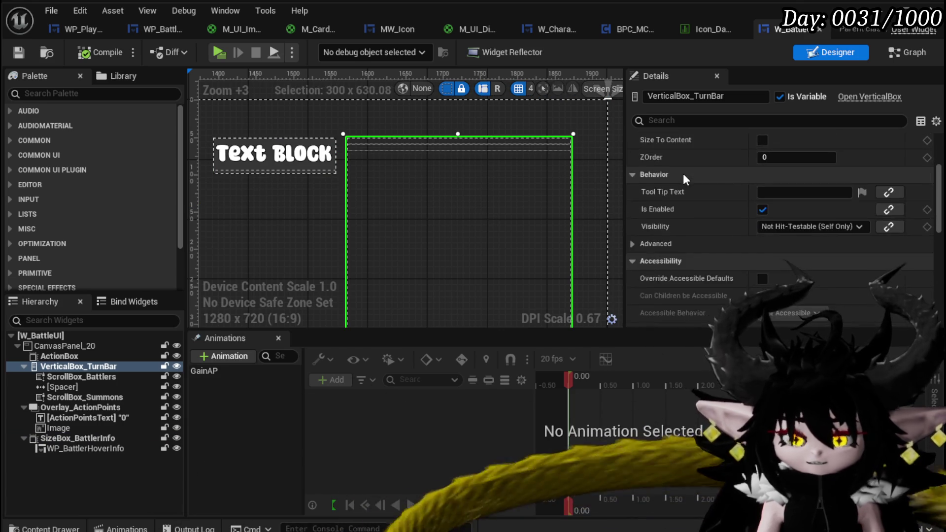
pyautogui.scroll(-15, 683, 173)
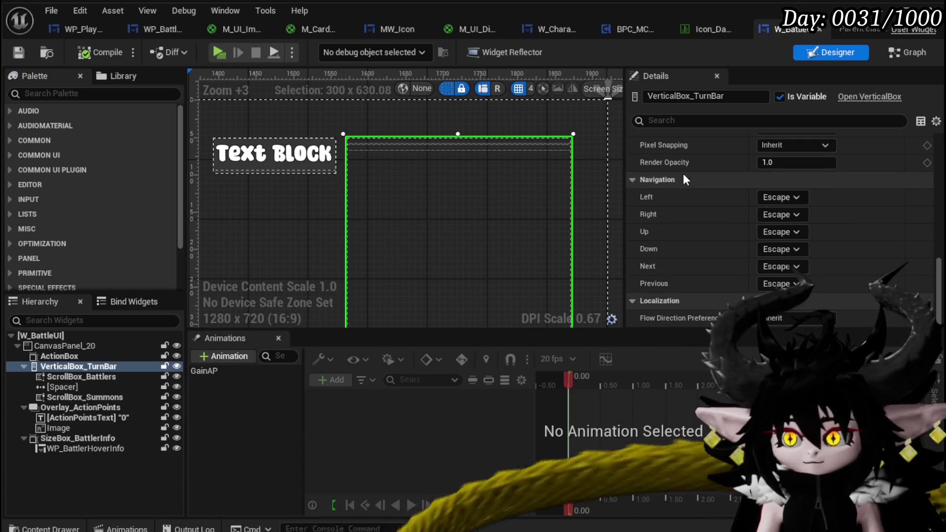
pyautogui.scroll(8, 688, 209)
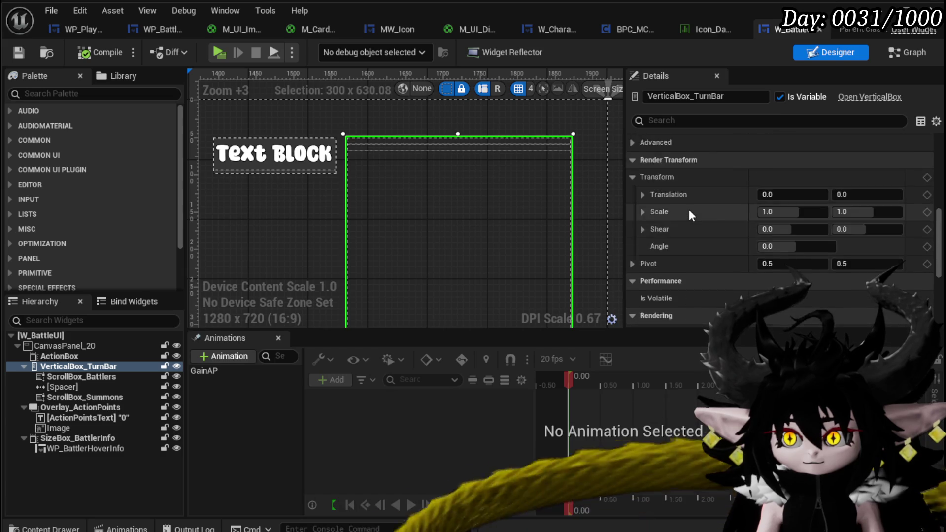
pyautogui.scroll(5, 689, 208)
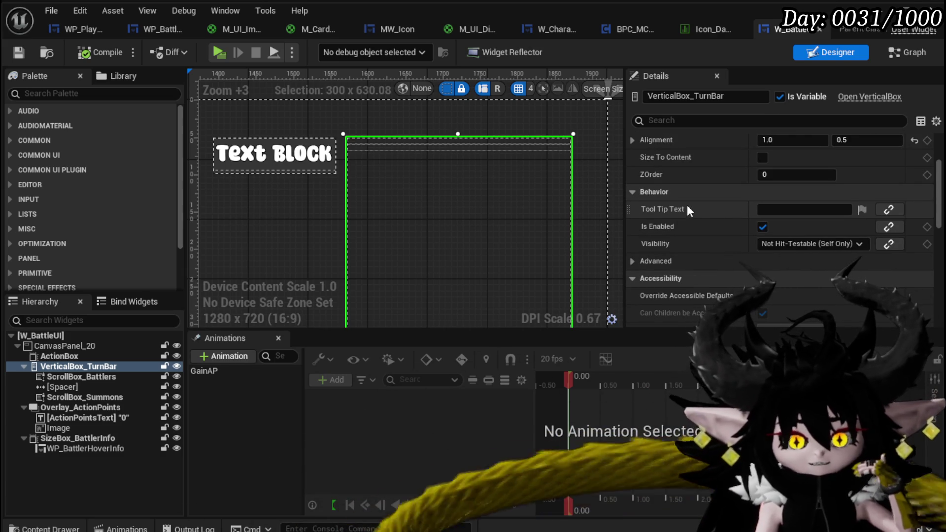
pyautogui.scroll(3, 686, 205)
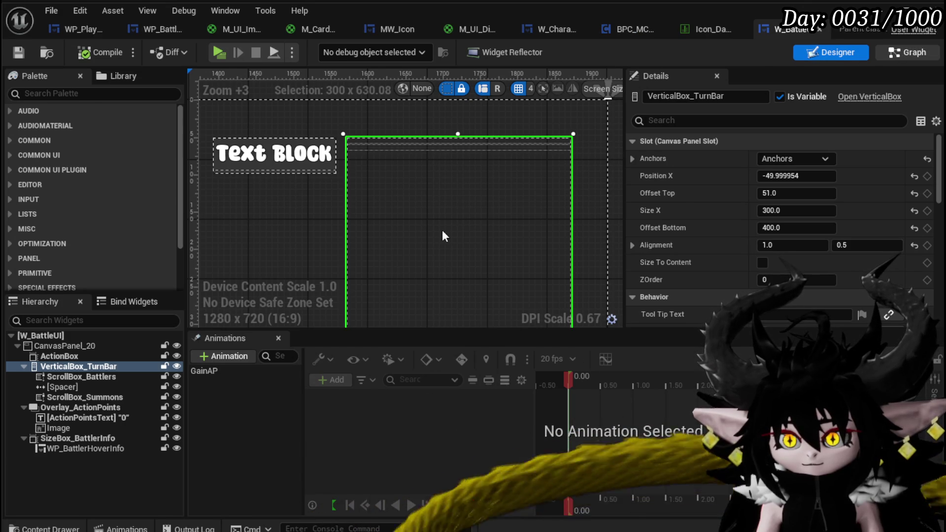
pyautogui.hotkey('shift', 'F4')
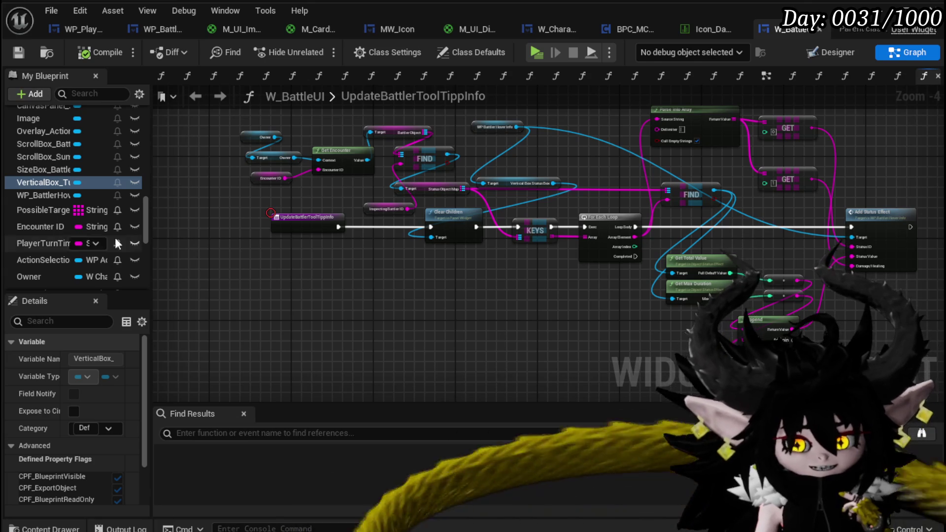
pyautogui.scroll(5, 61, 231)
pyautogui.scroll(-5, 69, 231)
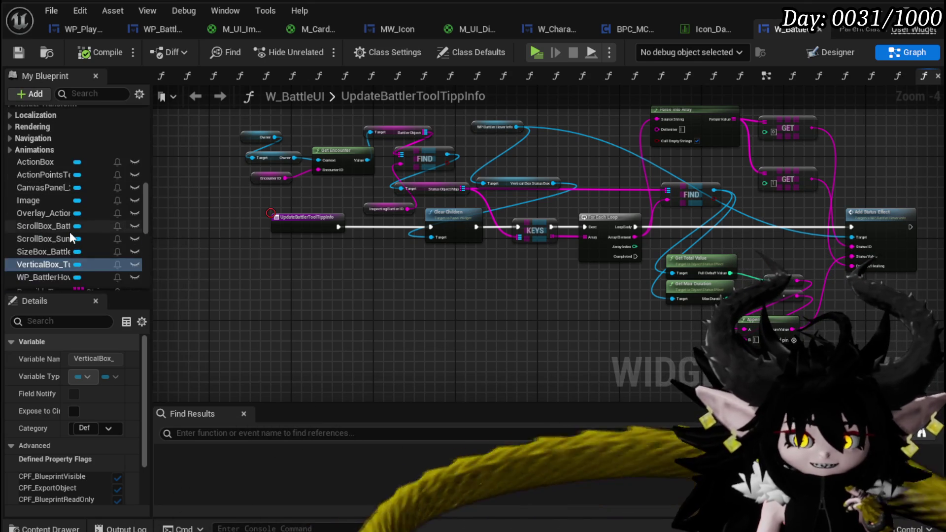
pyautogui.scroll(-3, 70, 231)
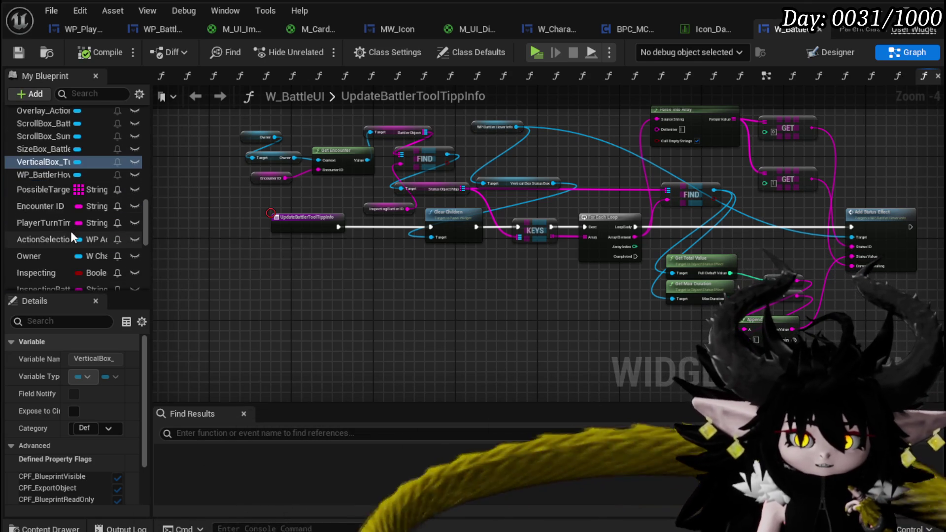
pyautogui.scroll(5, 70, 231)
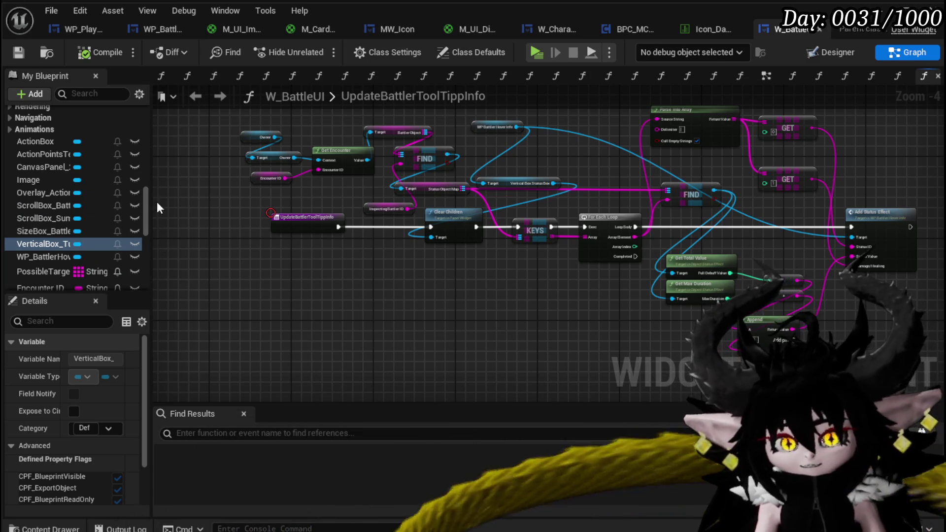
pyautogui.scroll(15, 61, 197)
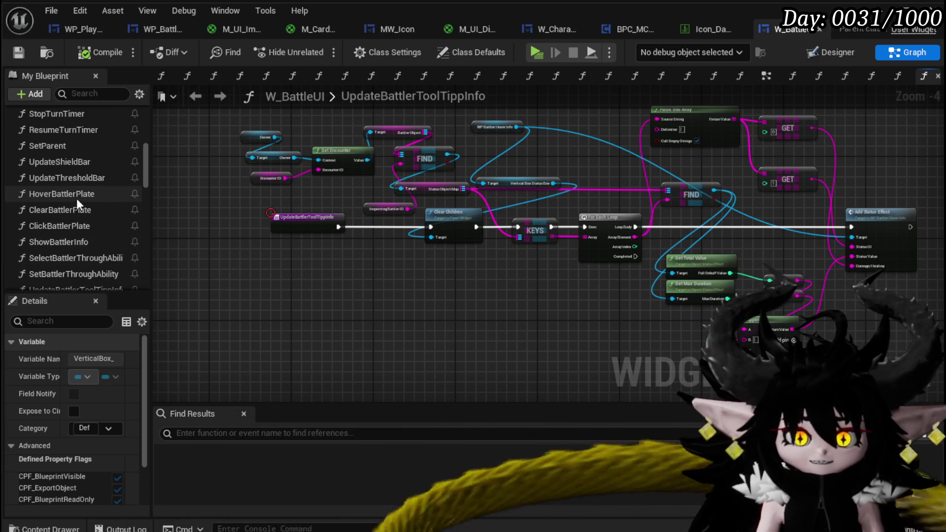
pyautogui.scroll(10, 76, 201)
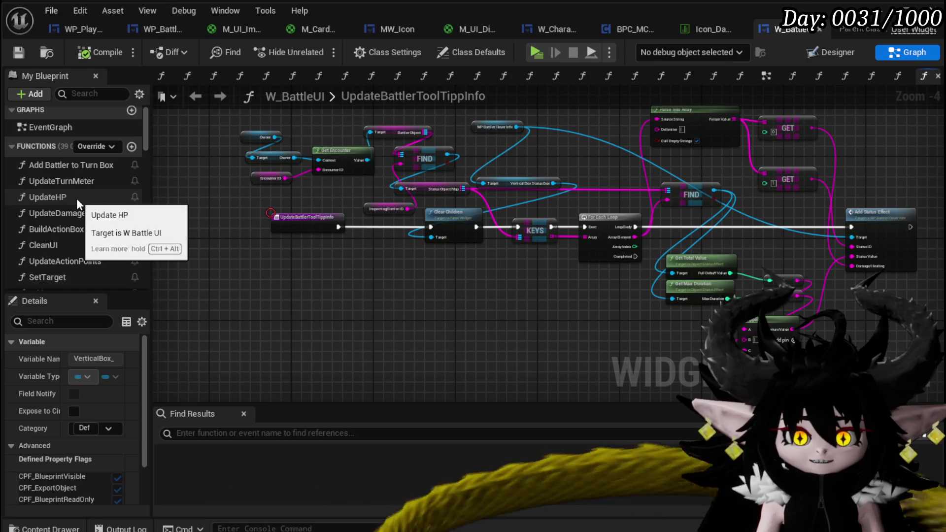
pyautogui.scroll(-10, 76, 198)
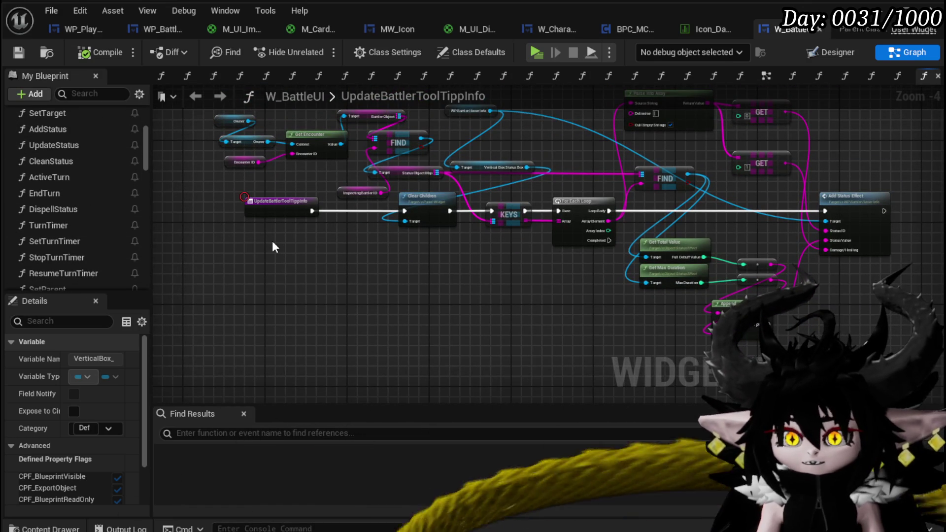
pyautogui.scroll(-2, 54, 180)
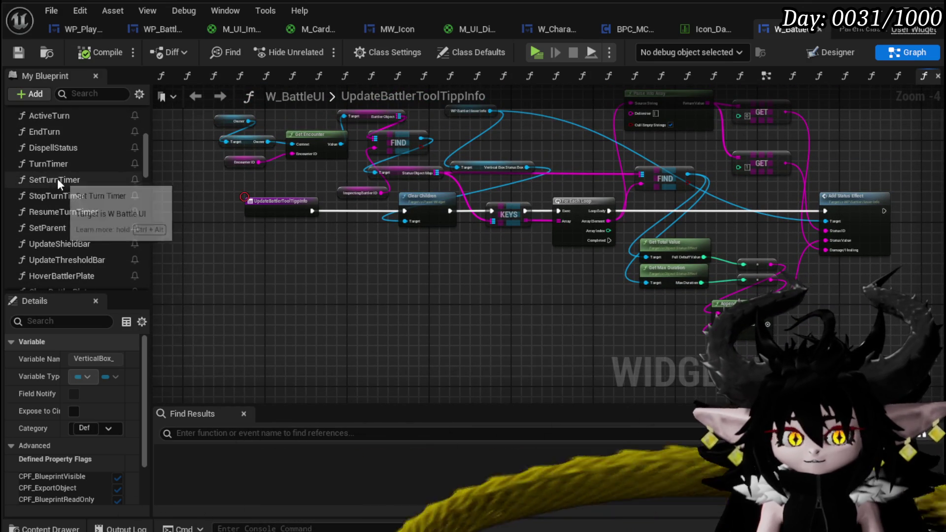
pyautogui.scroll(-3, 73, 182)
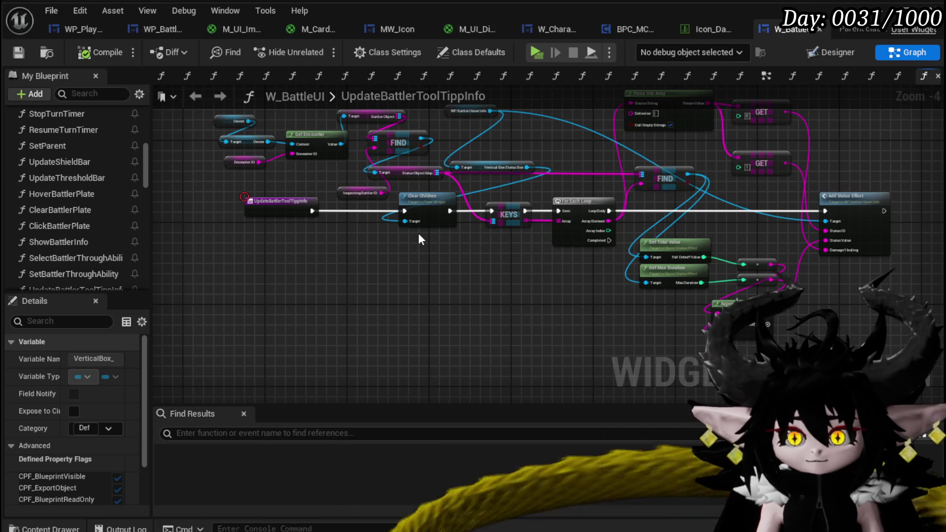
# Search the blueprint for 'get Owner' and jump to the match in HoverBattlerPlate.
pyautogui.click(195, 438)
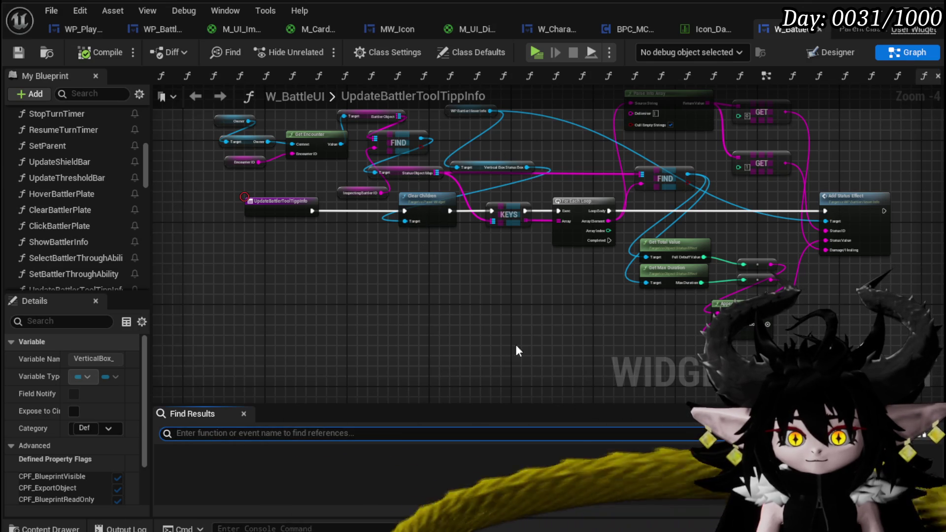
pyautogui.write('get Owner')
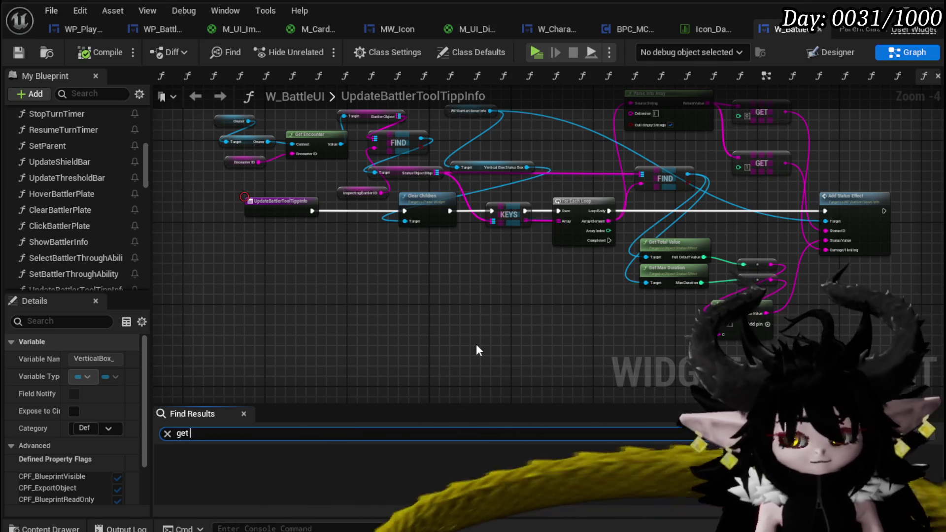
pyautogui.press('Return')
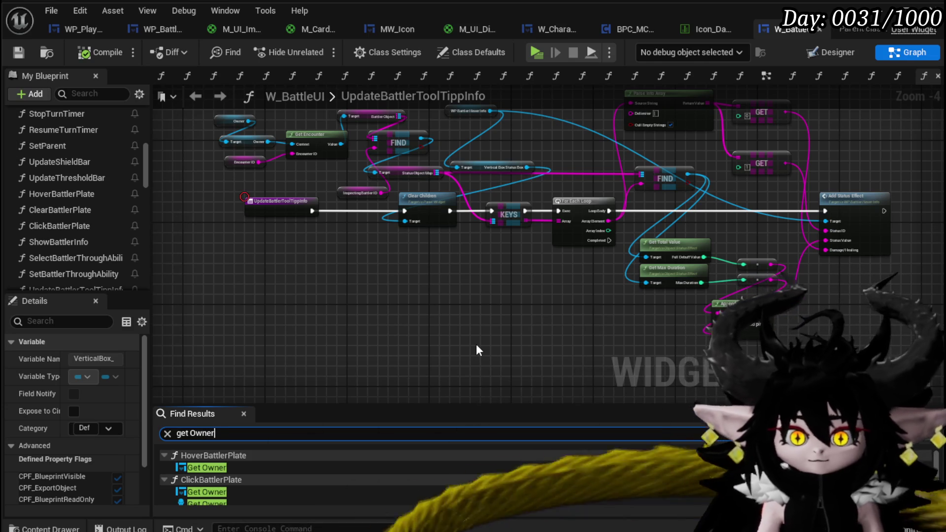
pyautogui.click(284, 470)
pyautogui.doubleClick(282, 466)
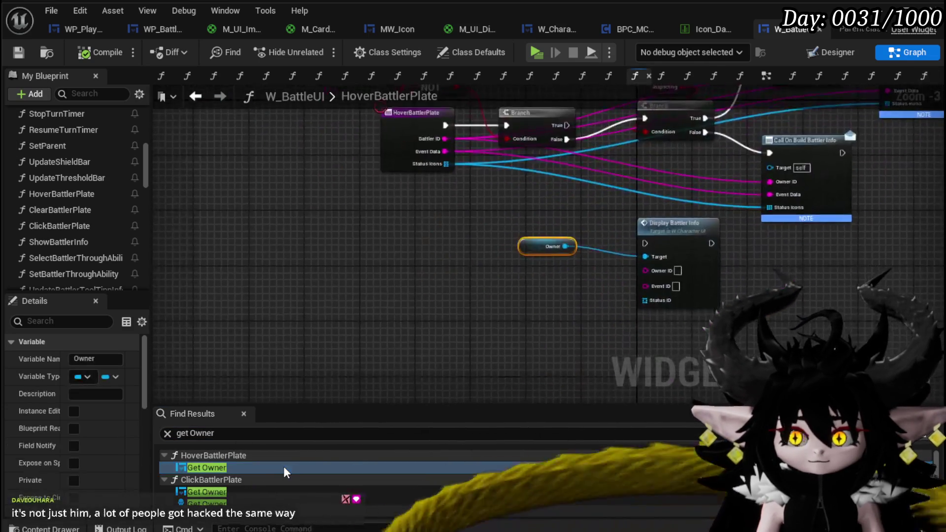
# Delete the Owner and Display Battler Info nodes and compile W_BattleUI.
pyautogui.moveTo(340, 365)
pyautogui.mouseDown()
pyautogui.moveTo(611, 254)
pyautogui.moveTo(492, 279)
pyautogui.mouseUp()
pyautogui.press('Delete')
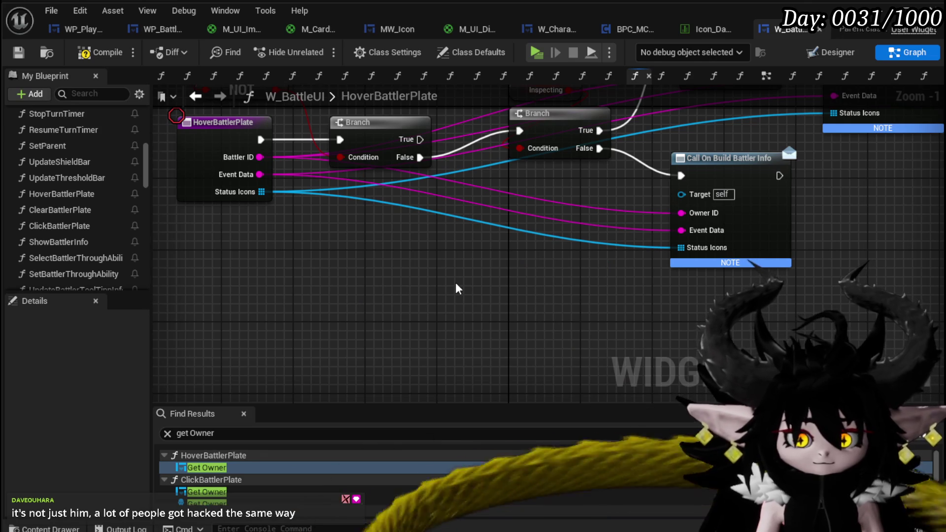
pyautogui.click(123, 58)
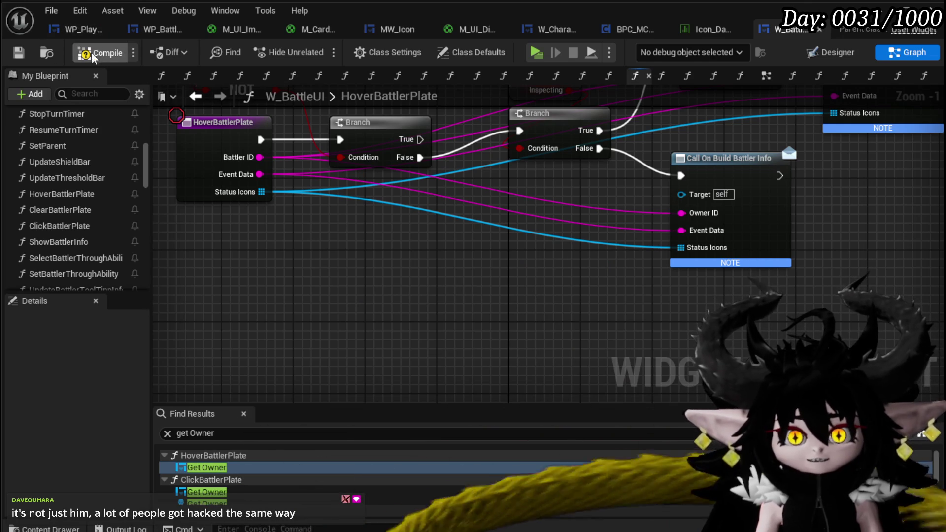